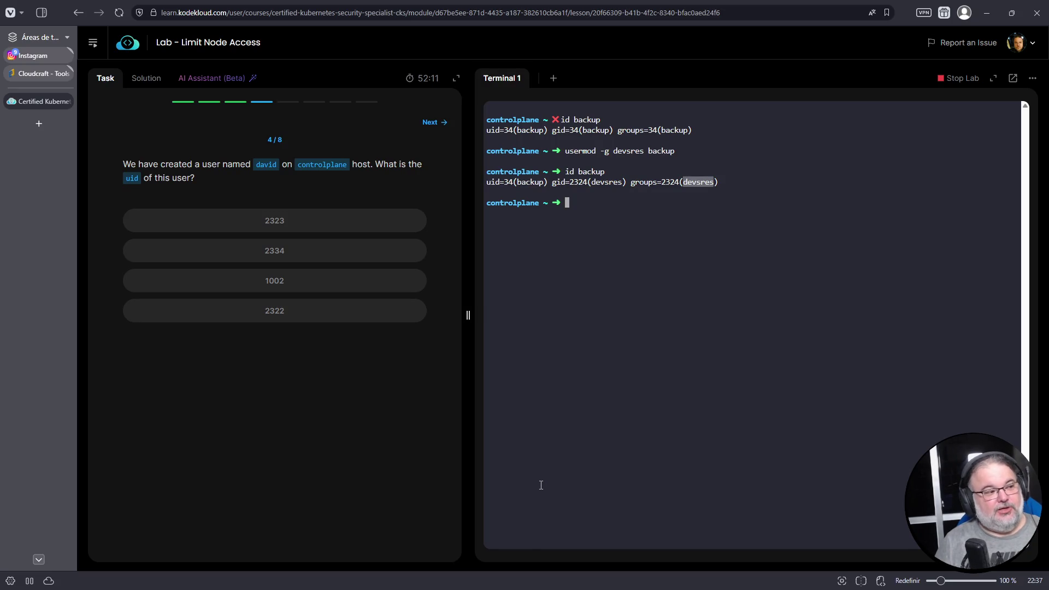
Step: Make backup the backup user's primary group with usermod -g backup backup and check with id
key(Up)
key(Up)
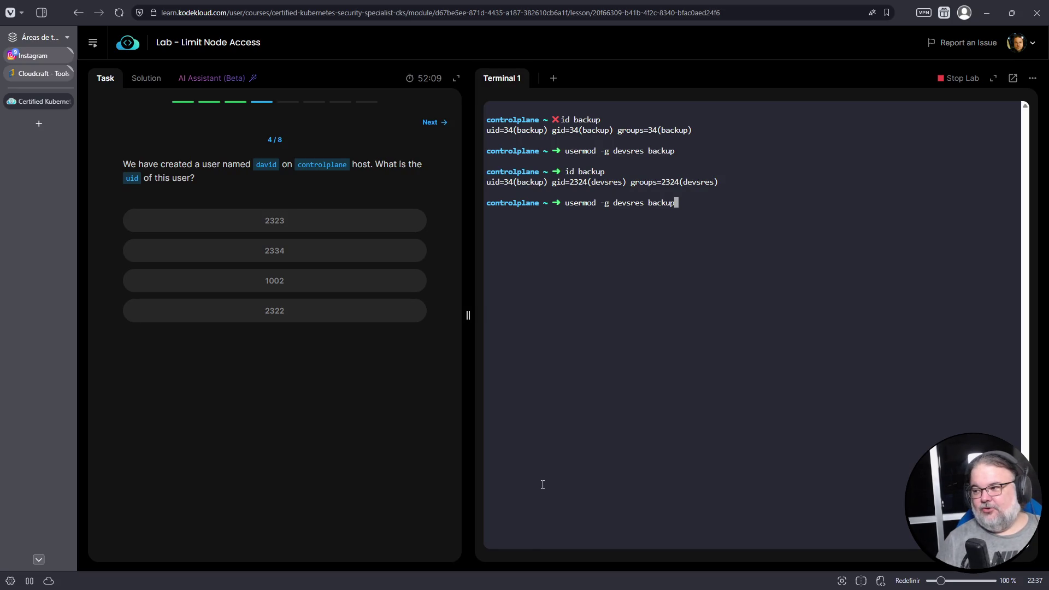
key(Left)
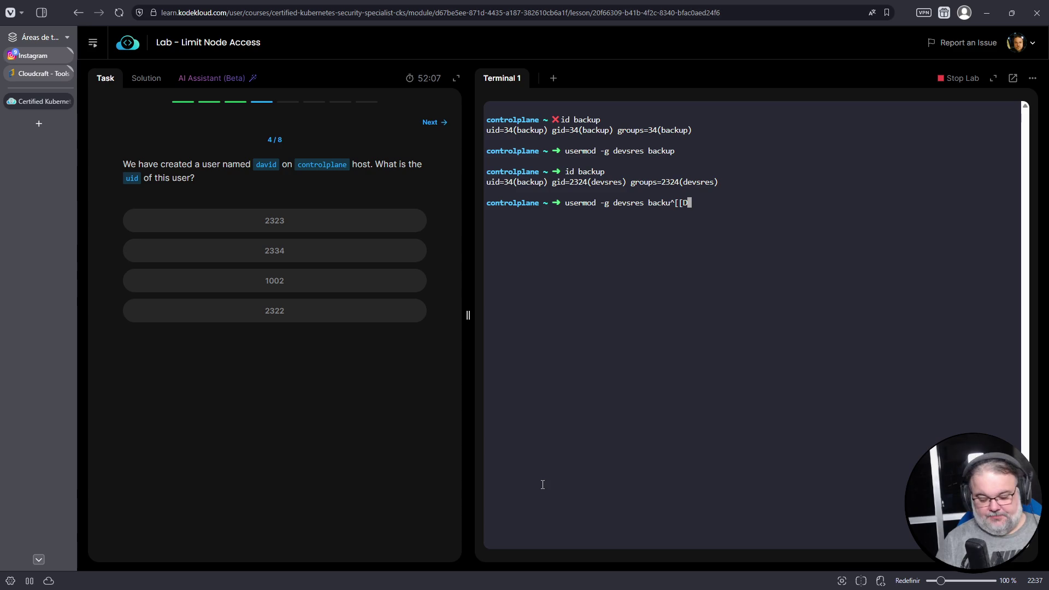
key(BackSpace)
key(BackSpace)
key(BackSpace)
key(Left)
key(Left)
key(Left)
key(Delete)
key(Delete)
key(Delete)
Step: Reset backup's supplementary groups to only backup, re-check with id, and show usermod --help
key(Delete)
key(Delete)
text(backup)
key(Return)
text(id backup)
key(Return)
key(Up)
key(Up)
key(Left)
key(Left)
key(Left)
key(Left)
key(Left)
key(Left)
key(Delete)
text(G)
key(Return)
key(Up)
key(Up)
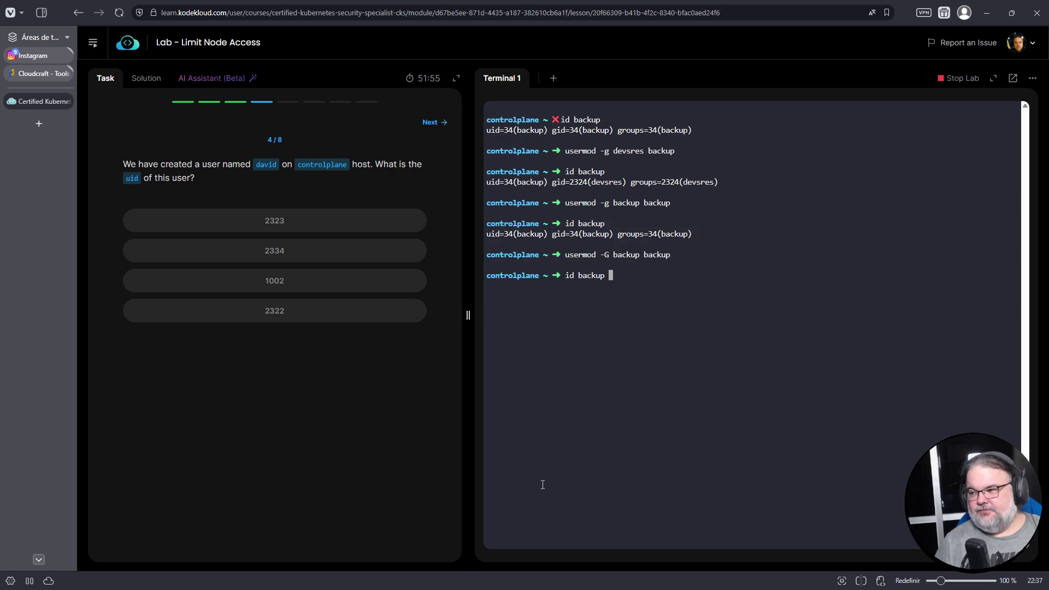
key(Return)
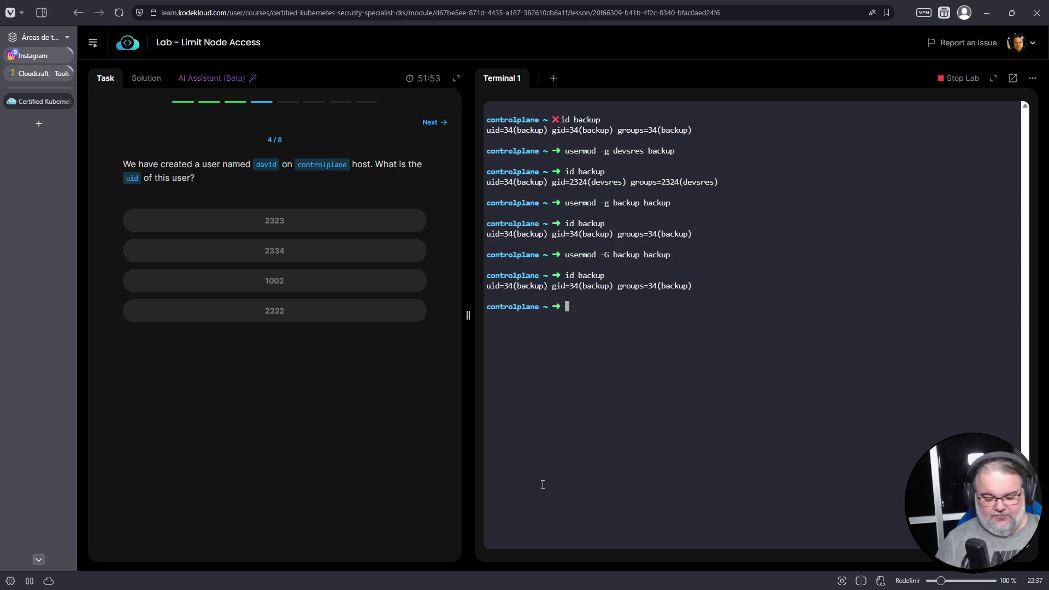
text(usermod --help)
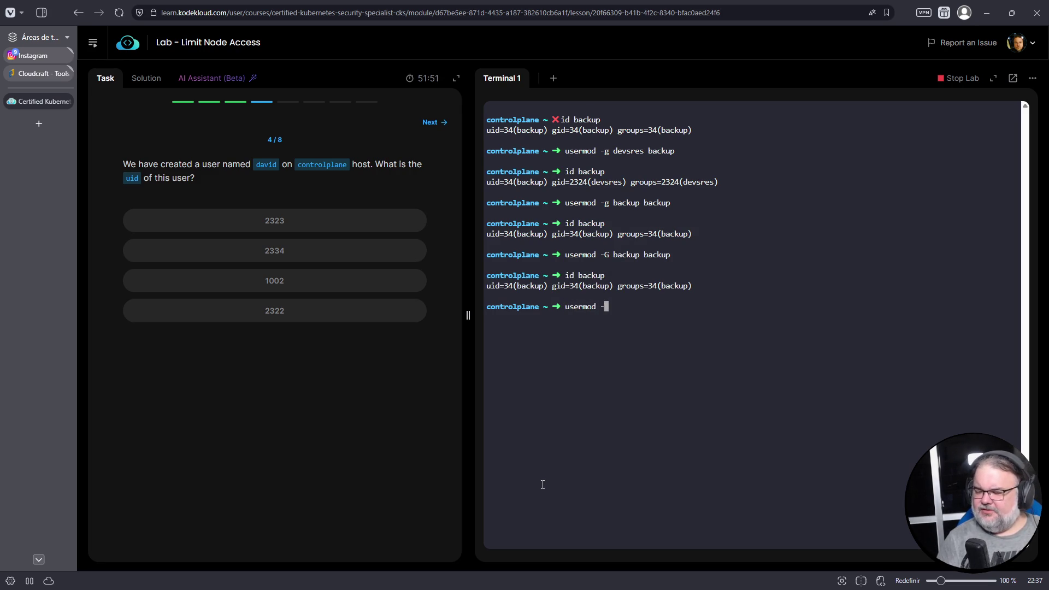
key(Return)
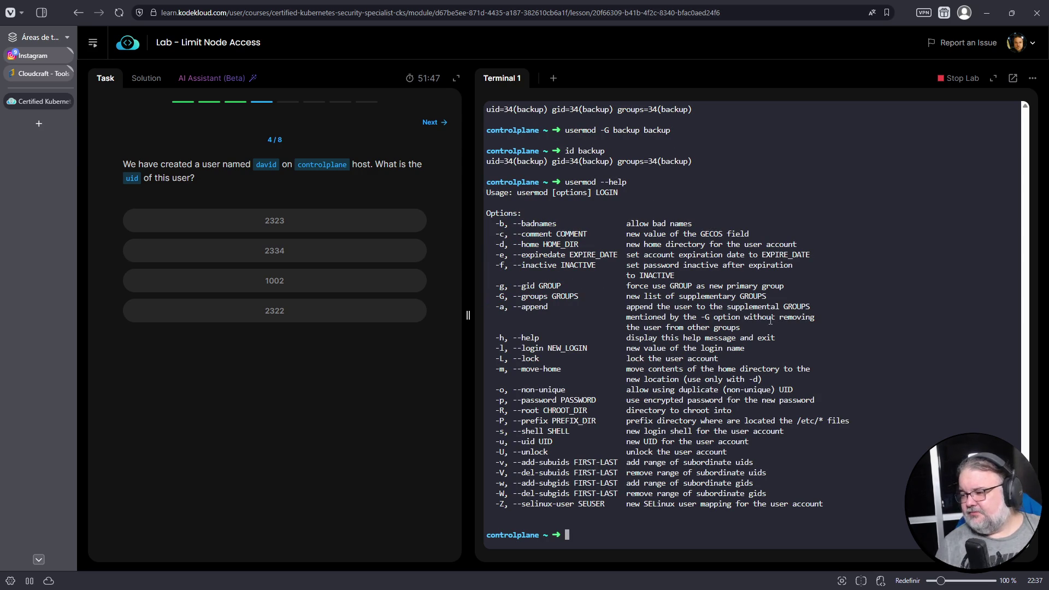
Step: List /etc/group and select the backup group's line
text(cat /etc/group)
key(Return)
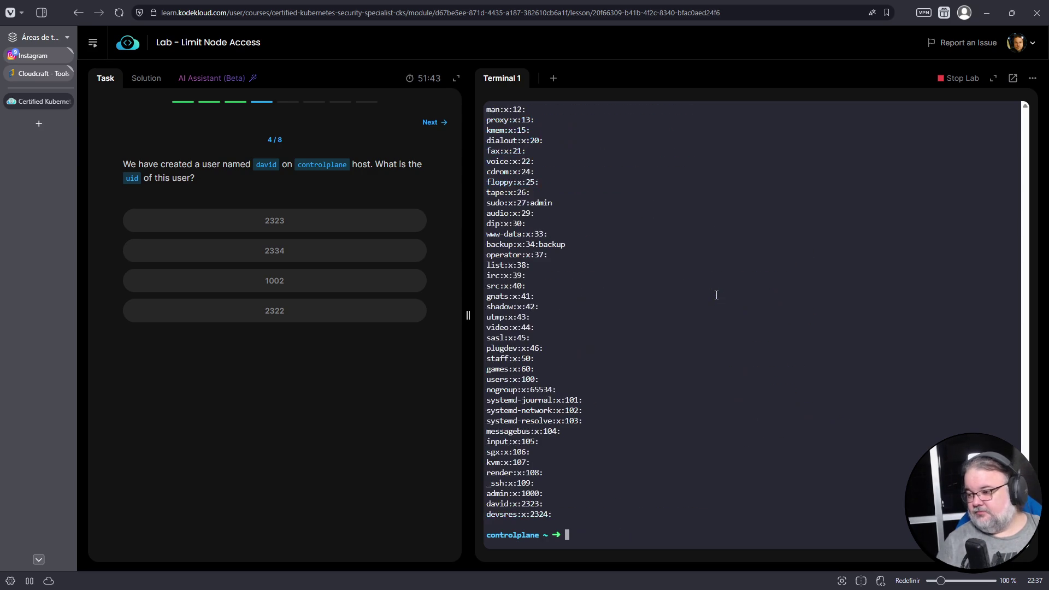
triple_click(526, 245)
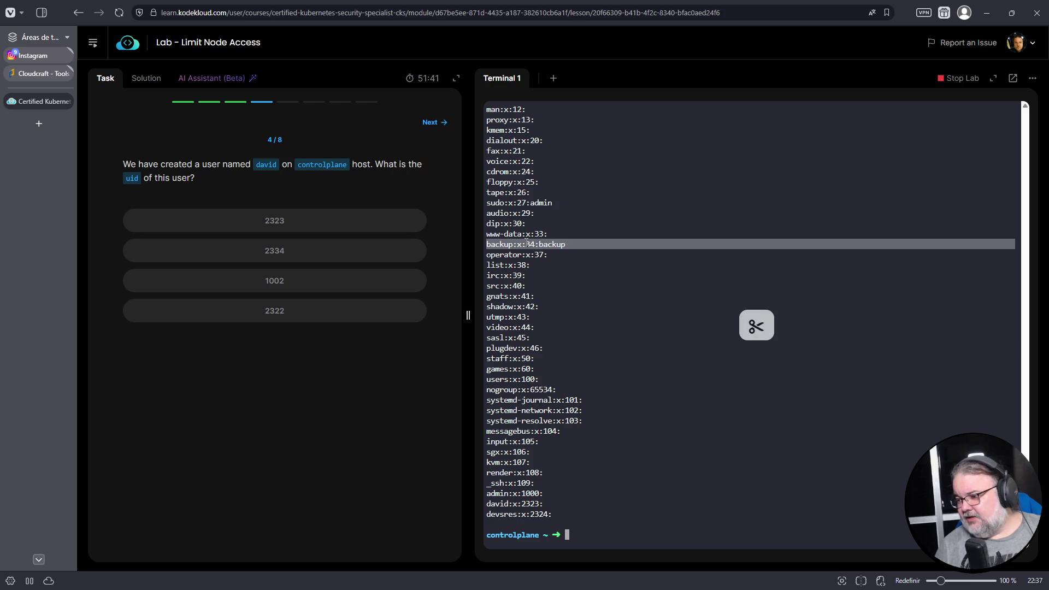
click(531, 498)
Step: Run usermod -G devsres backup and confirm id backup shows 2324(devsres)
key(Up)
key(Up)
key(Up)
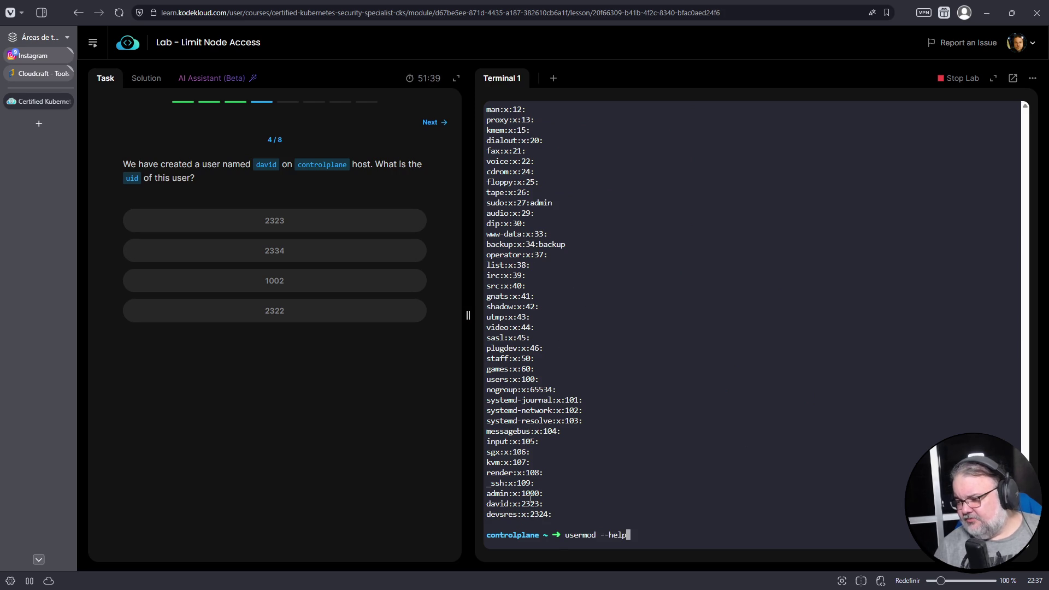
key(Left)
key(Left)
key(Left)
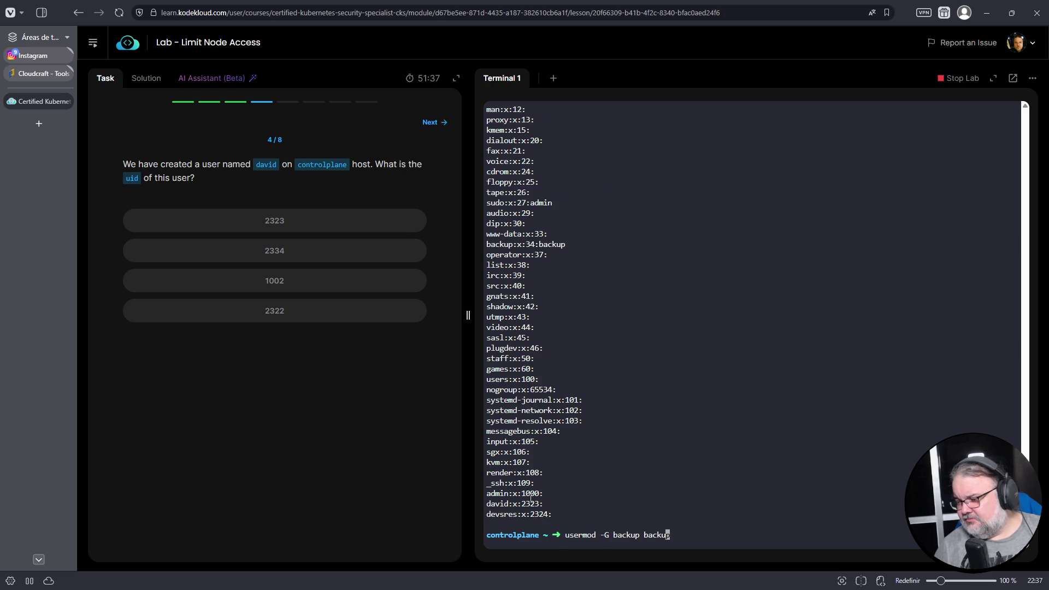
key(BackSpace)
key(Delete)
key(Delete)
key(Delete)
text(devsres)
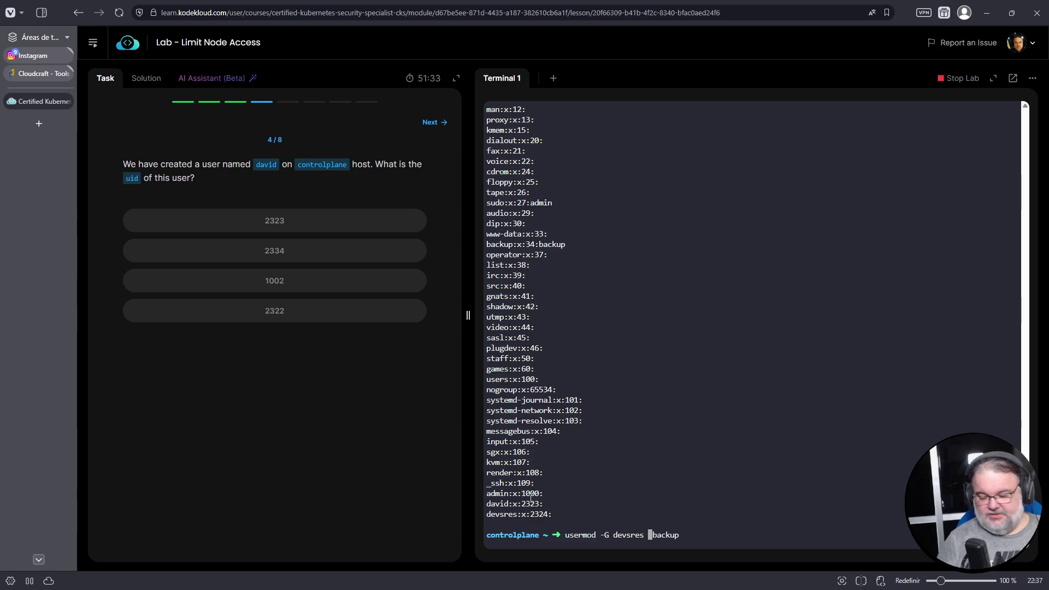
key(ctrl+l)
key(Return)
text(cat /etc/group)
key(BackSpace)
key(BackSpace)
key(BackSpace)
text(id backup)
key(Return)
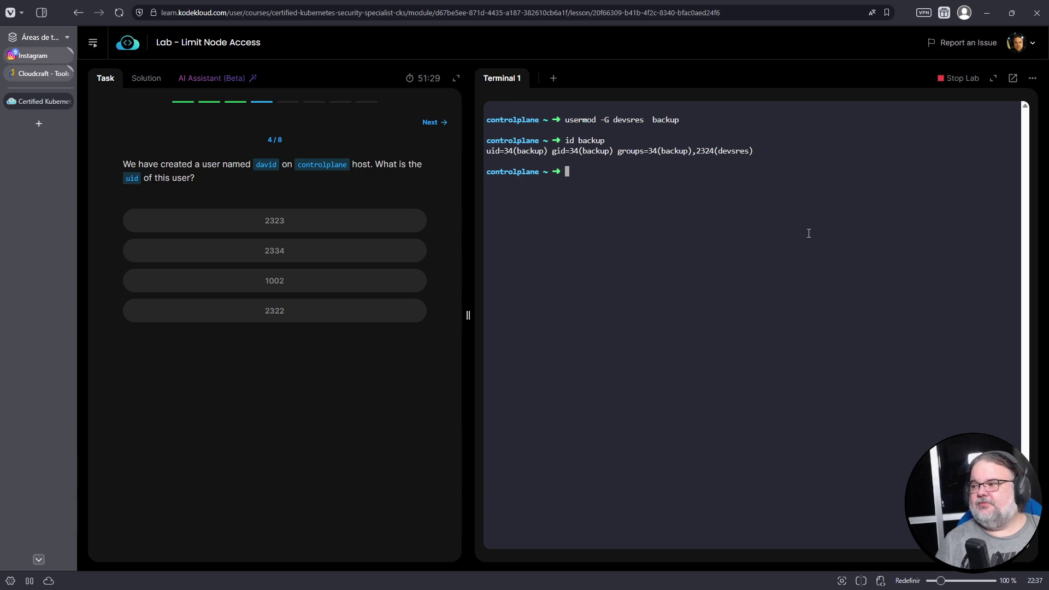
drag(645, 145, 816, 147)
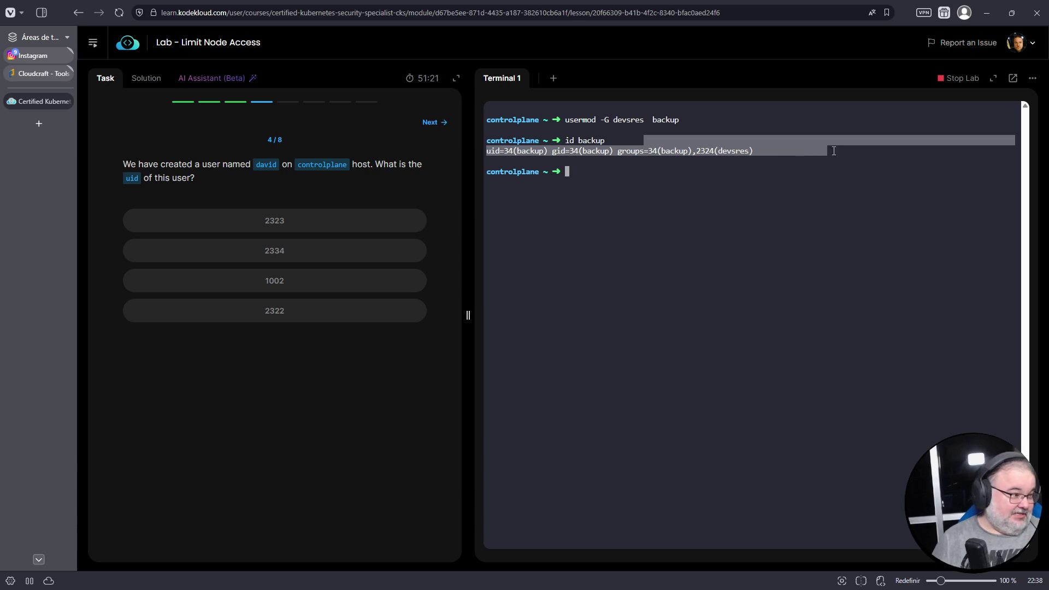
Step: Create the new group teste with groupadd
click(803, 174)
key(Up)
key(Up)
key(ctrl+c)
text(groupadd )
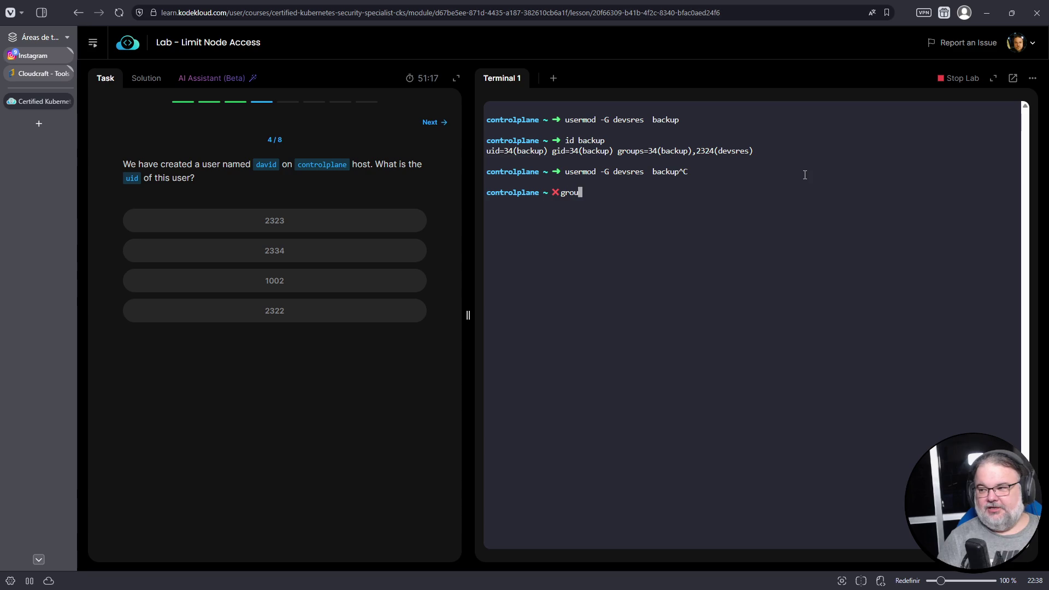
text(teste)
key(Return)
Step: Make teste backup's only supplementary group and confirm id shows 2325(teste)
text(usermod -G )
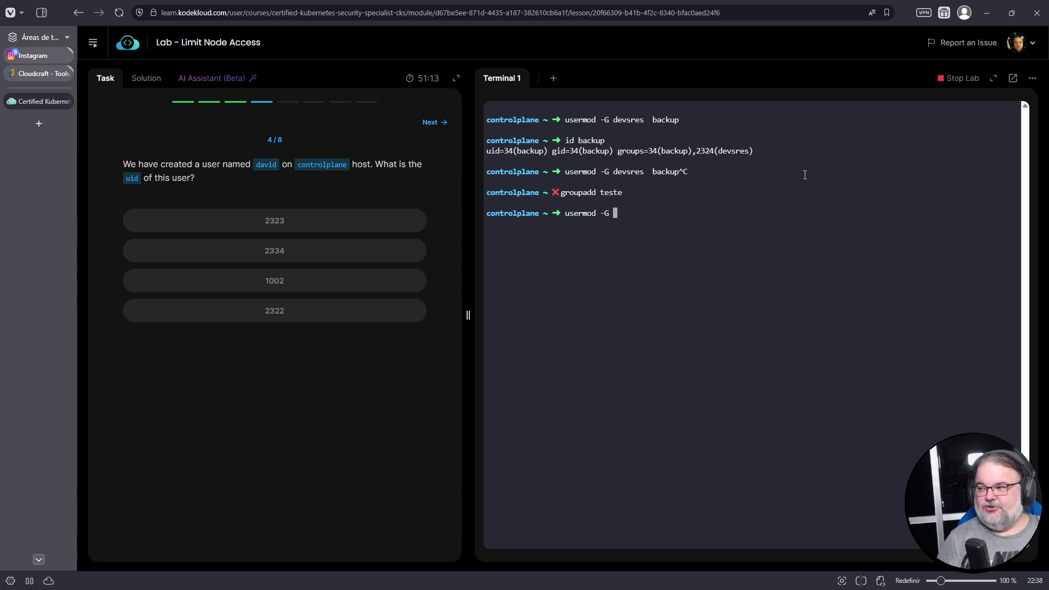
text(teste backup)
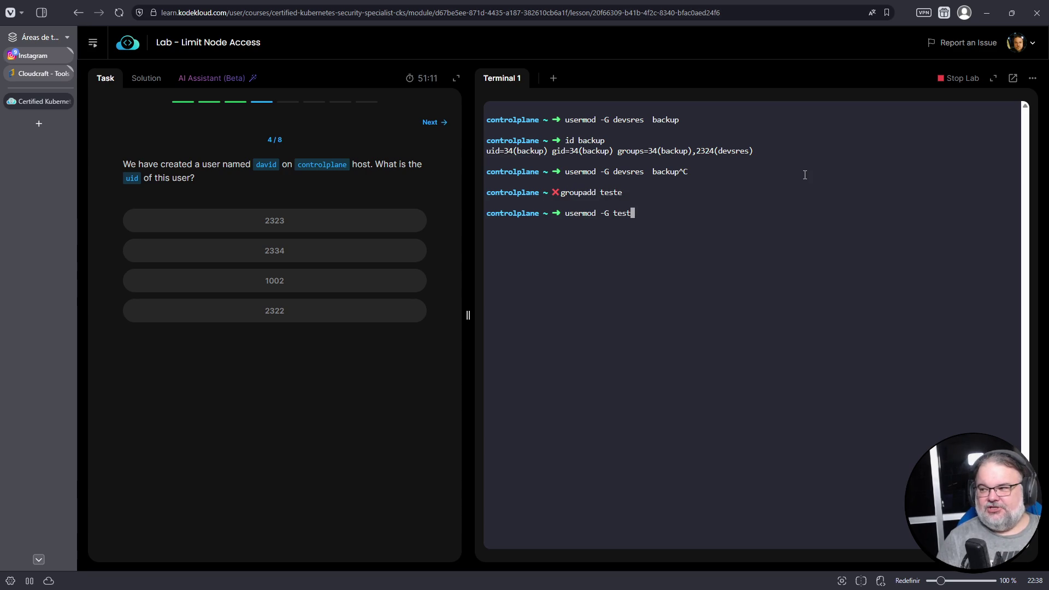
key(Return)
key(Up)
key(Up)
key(Up)
key(Return)
triple_click(731, 247)
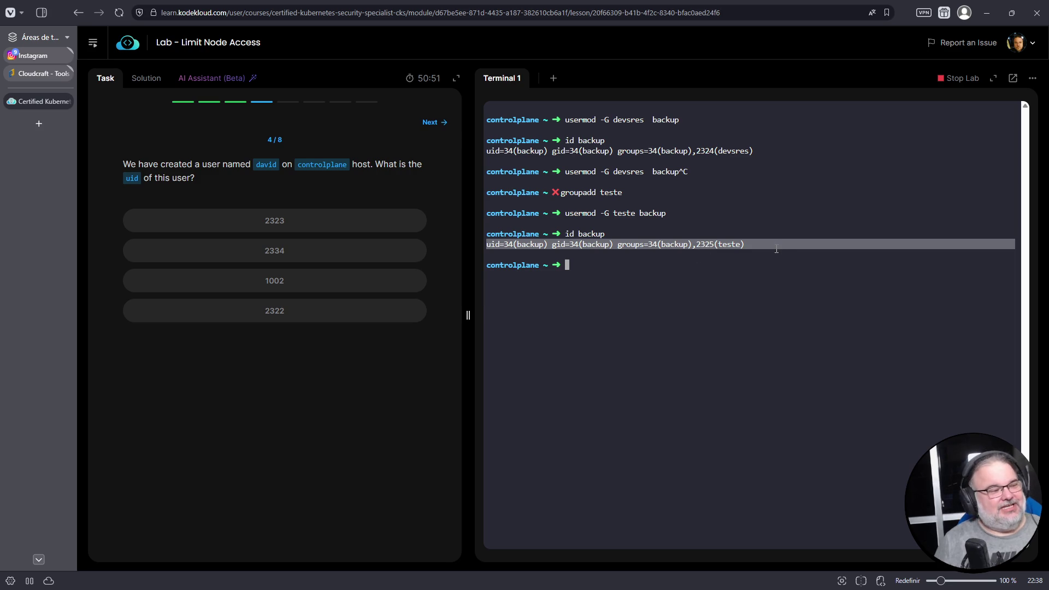
click(751, 248)
Step: Create a second group named teste2
key(Up)
key(Up)
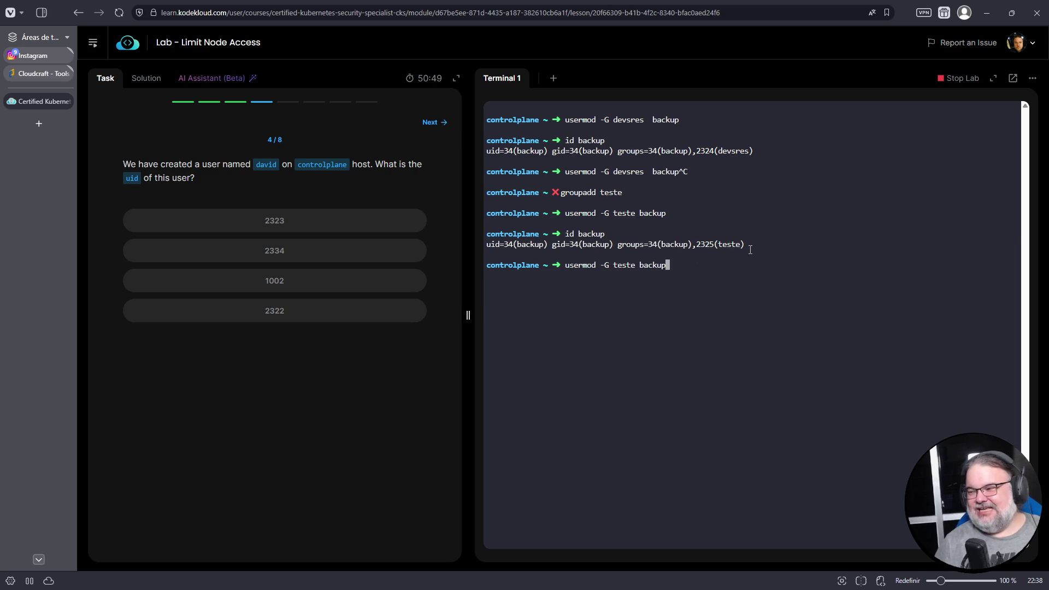
key(Left)
key(Left)
key(Left)
key(ctrl+c)
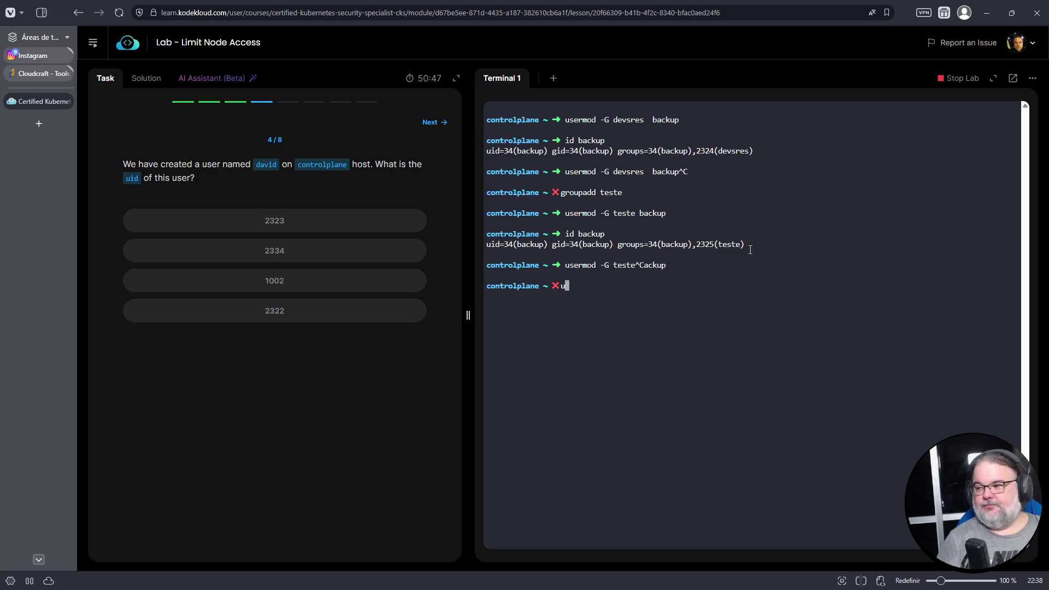
text(groupadd )
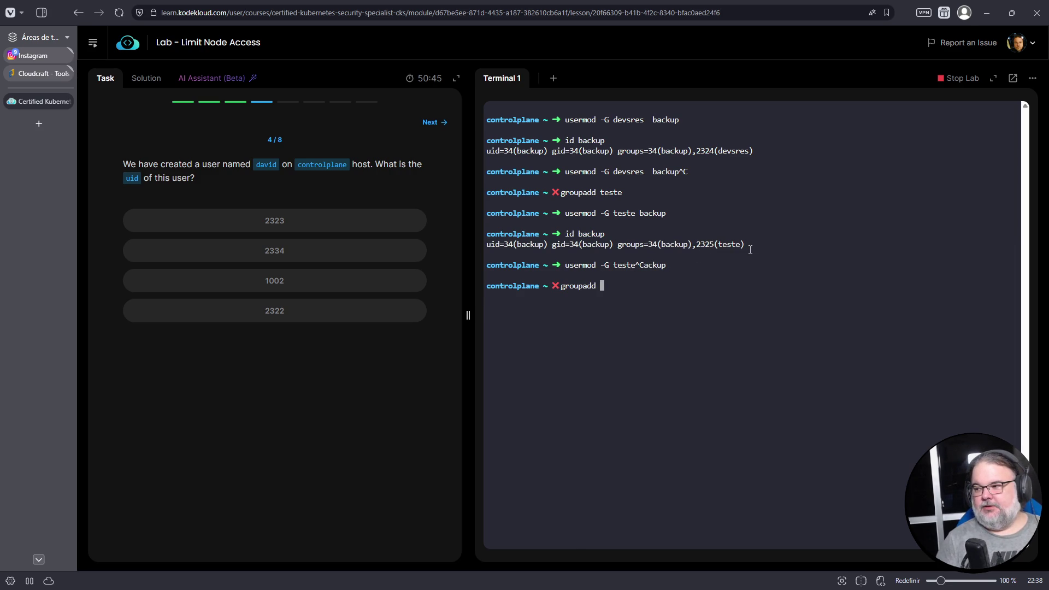
text(teste2)
key(Return)
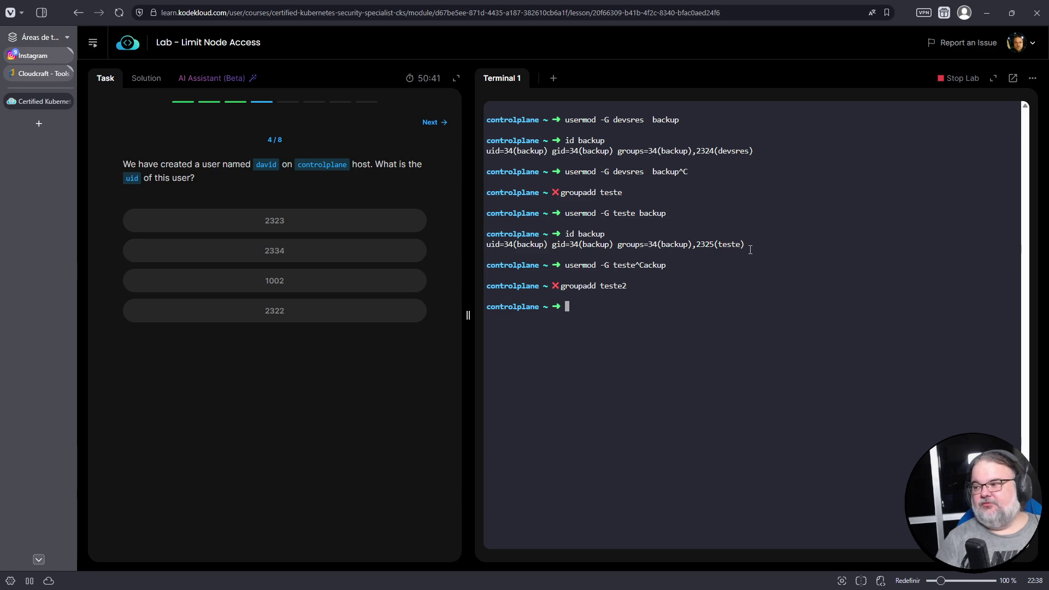
Step: Put admin in teste2 with usermod -G teste2 admin and recheck backup's groups
text(usermod -aG)
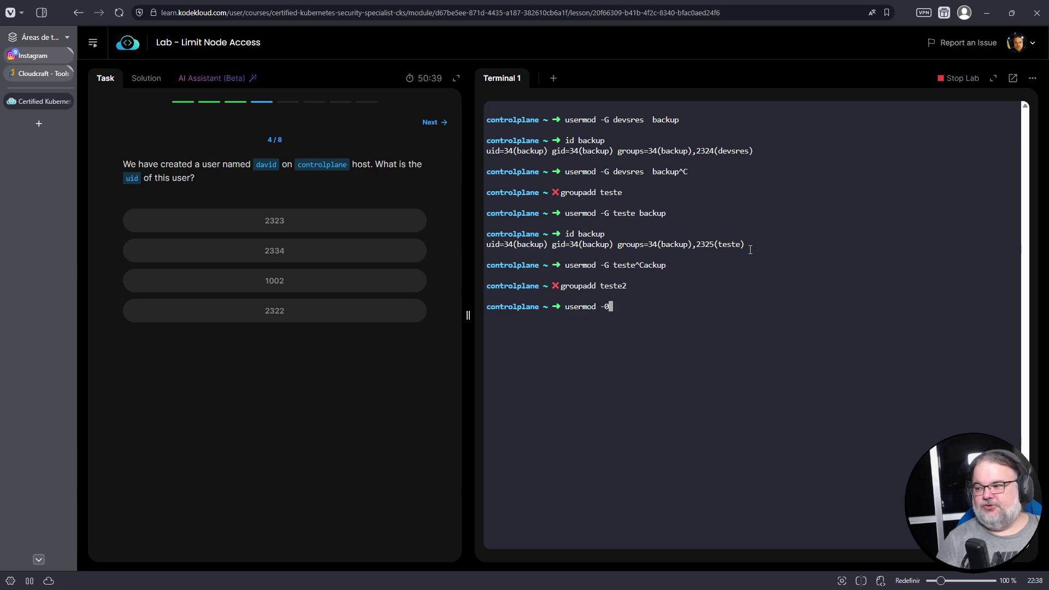
key(BackSpace)
key(BackSpace)
text(G )
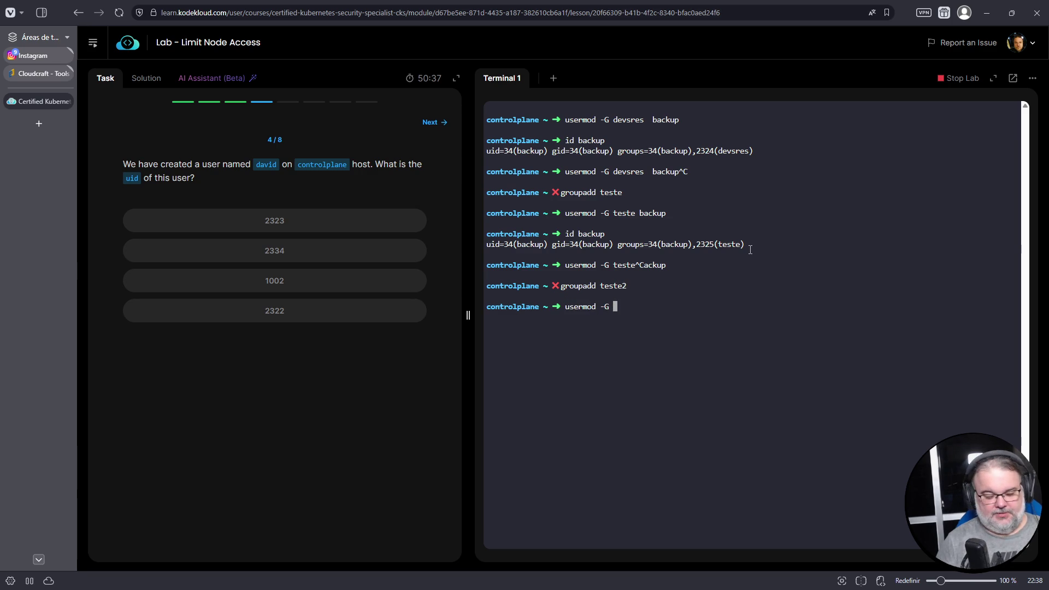
text(teste2 admin)
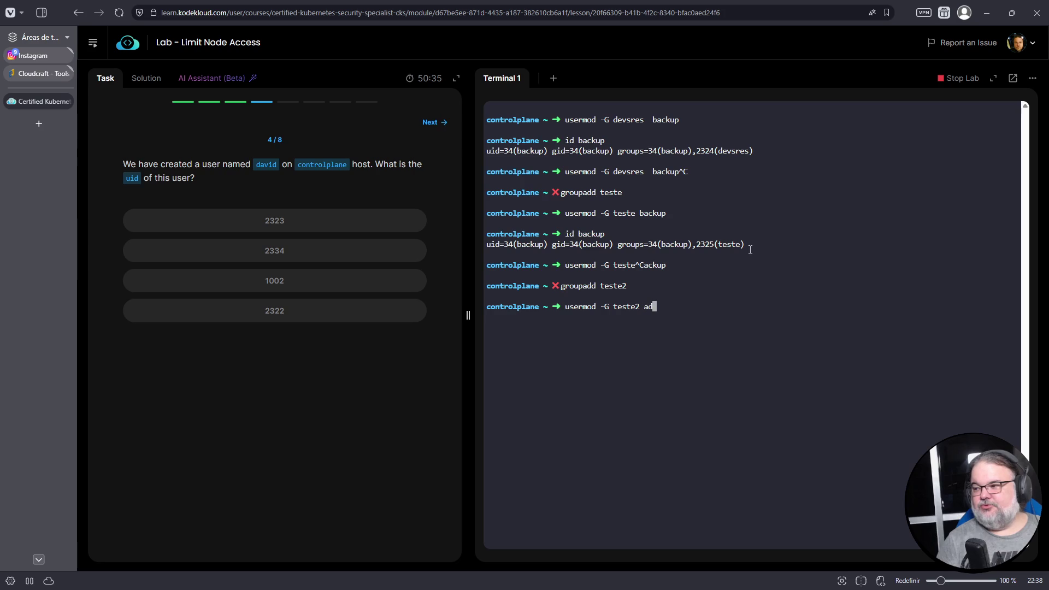
key(Return)
key(Up)
key(Up)
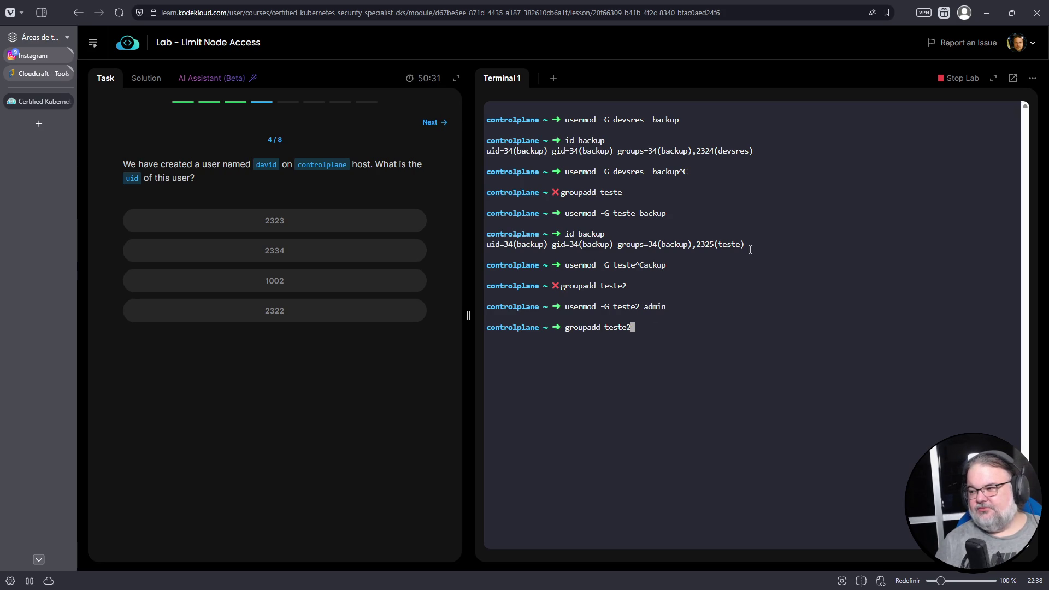
key(Up)
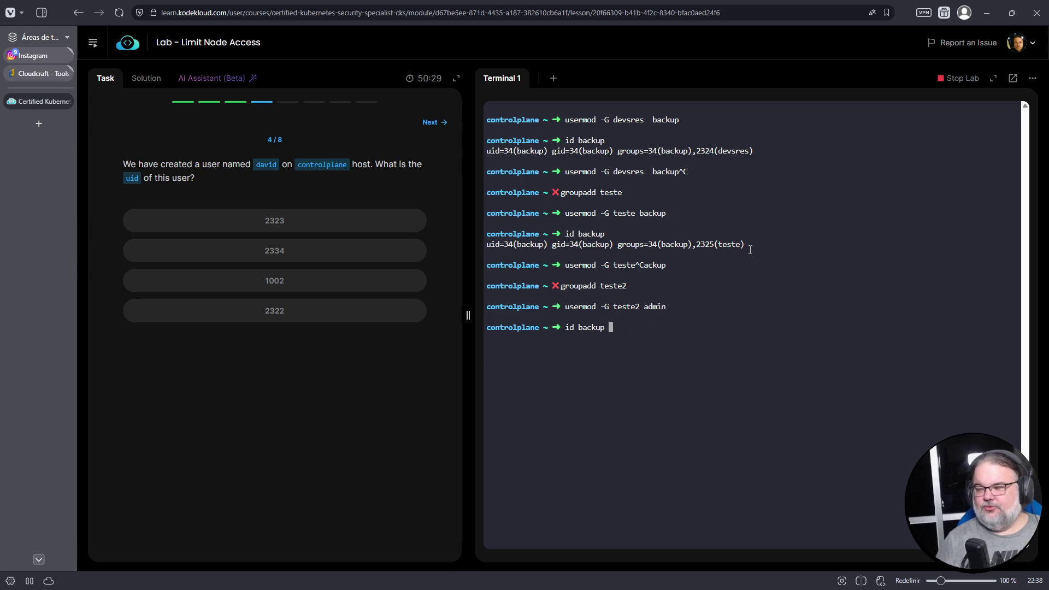
key(Return)
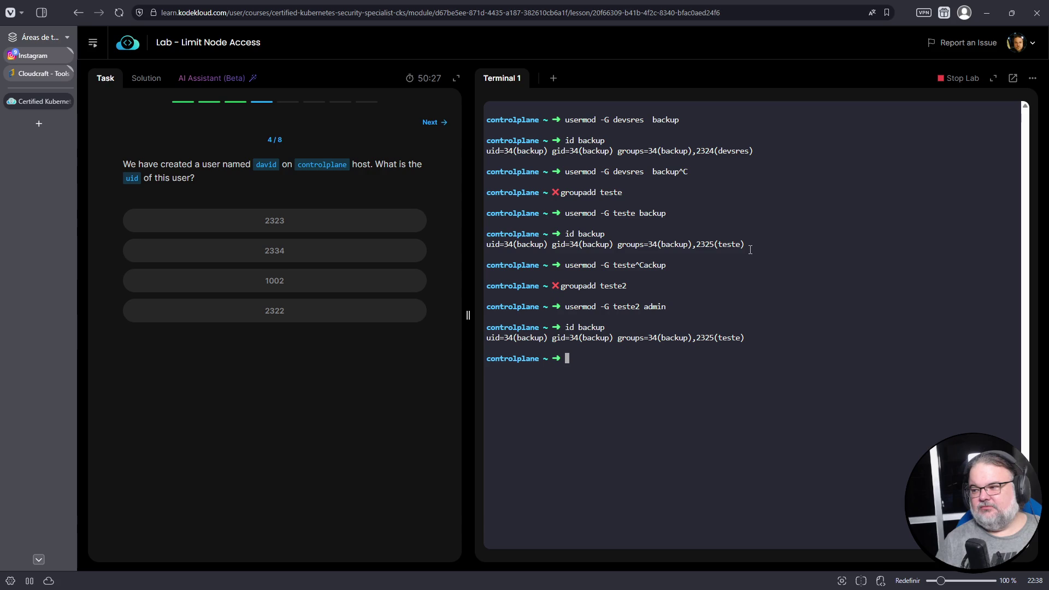
key(Up)
Step: Check admin's groups with id admin, then try adding admin to sudo
key(BackSpace)
key(BackSpace)
key(BackSpace)
text(admin)
key(Return)
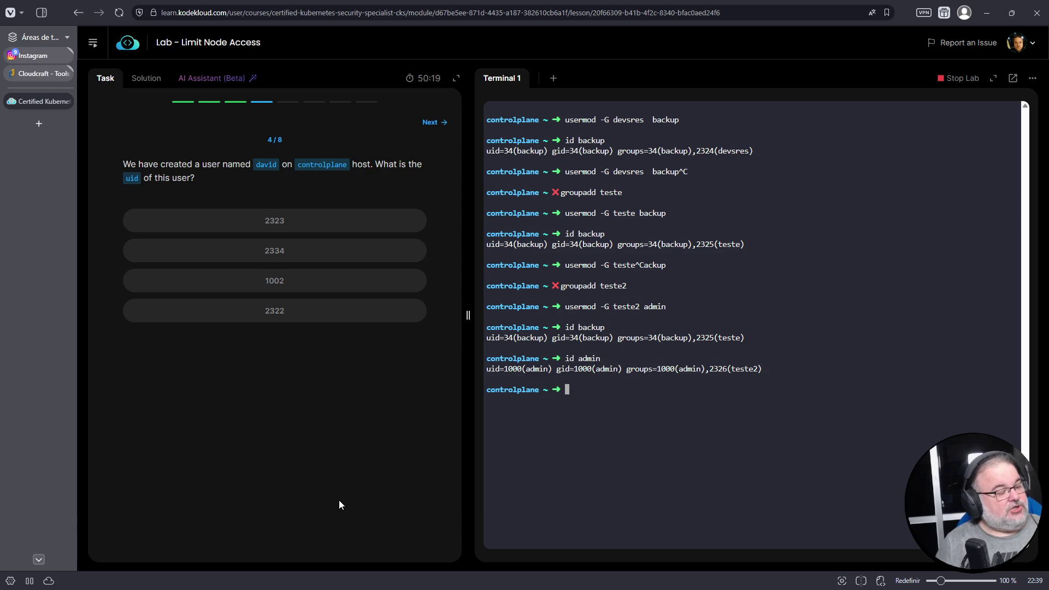
key(Up)
key(Up)
key(Up)
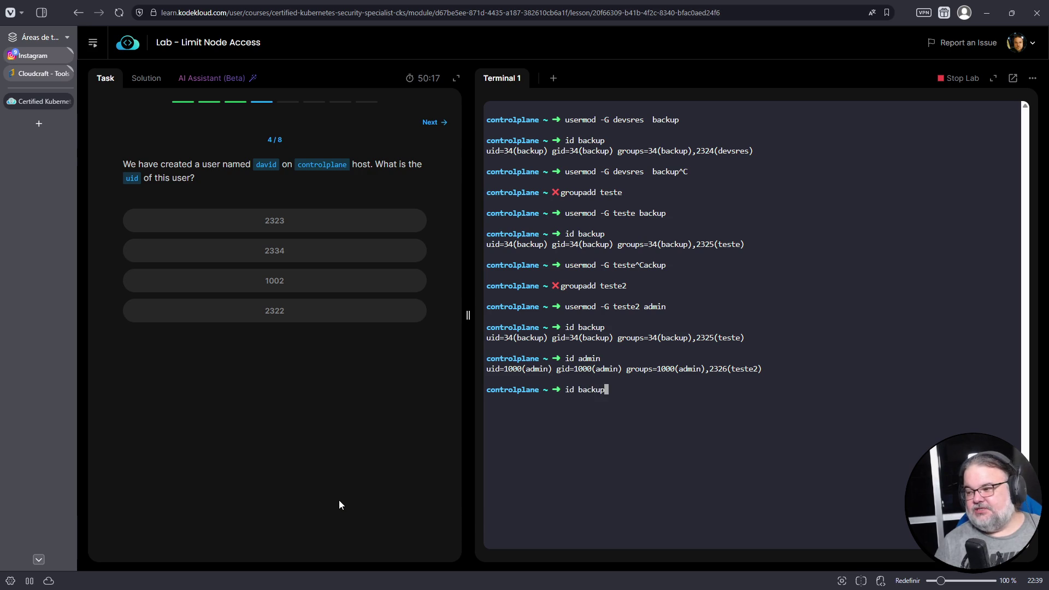
key(Left)
key(Left)
key(Left)
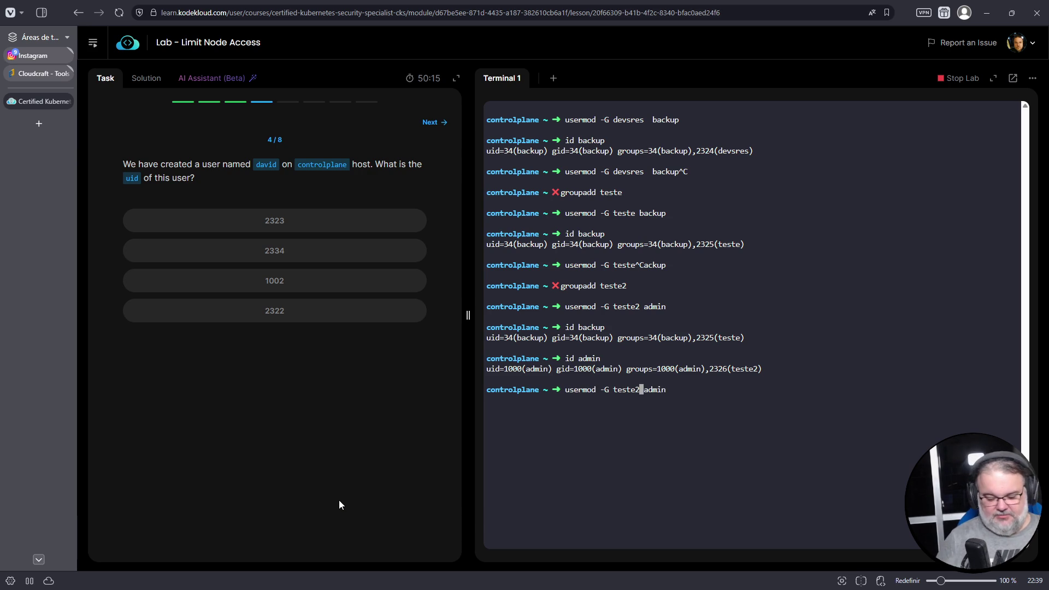
key(Left)
key(Left)
key(Left)
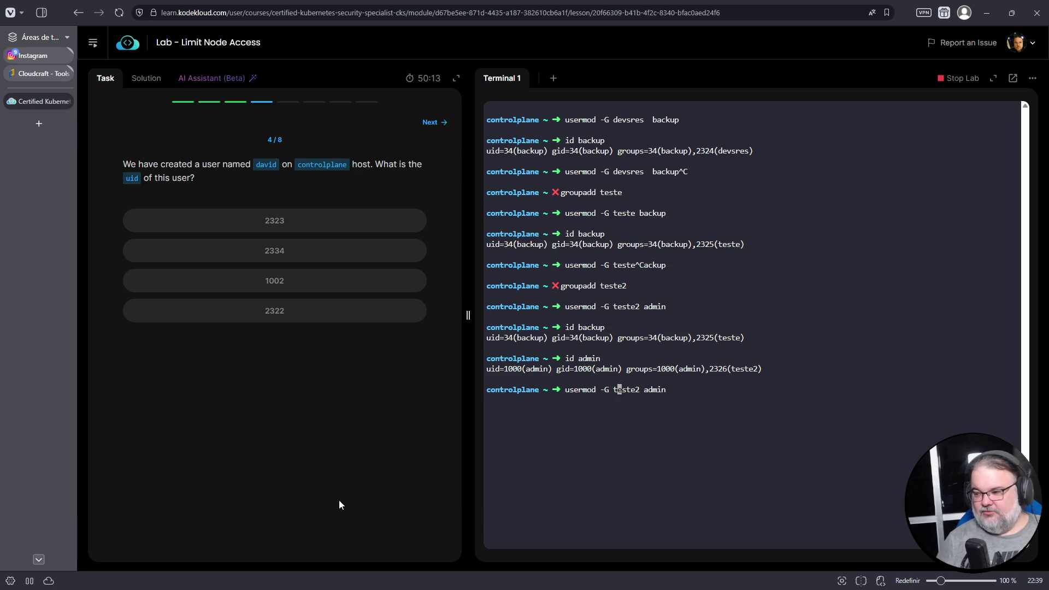
key(Right)
key(Right)
key(Right)
key(BackSpace)
key(BackSpace)
key(BackSpace)
text(-a )
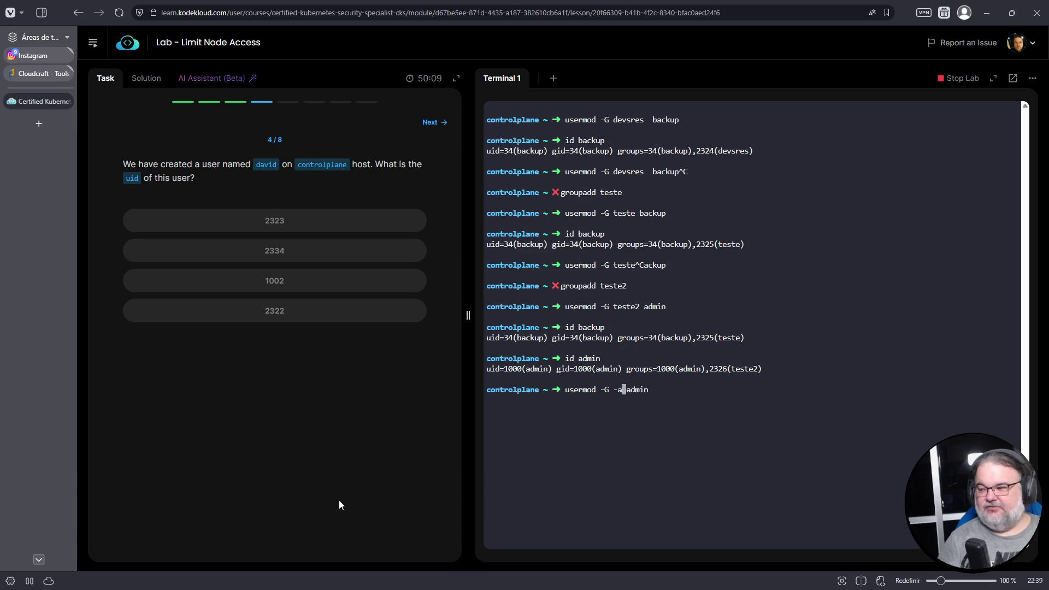
text(sudo)
key(Return)
Step: Run the corrected usermod -a -G sudo admin and recheck admin's groups
key(Up)
key(Up)
key(Down)
key(Left)
key(Left)
key(Left)
key(Left)
key(BackSpace)
key(BackSpace)
key(BackSpace)
key(Right)
text(-G)
key(Return)
key(Up)
key(Up)
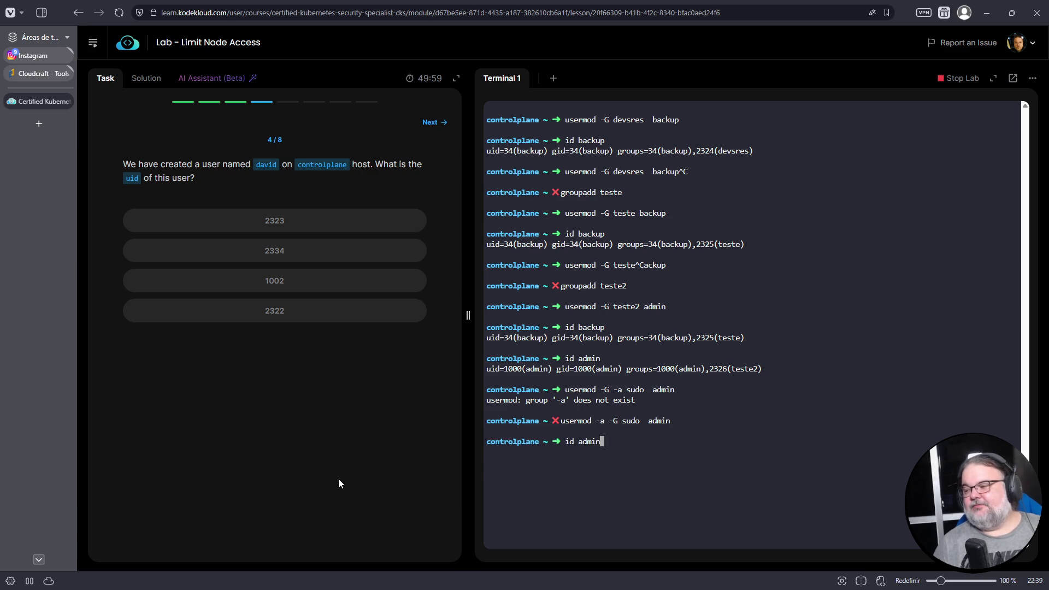
key(Return)
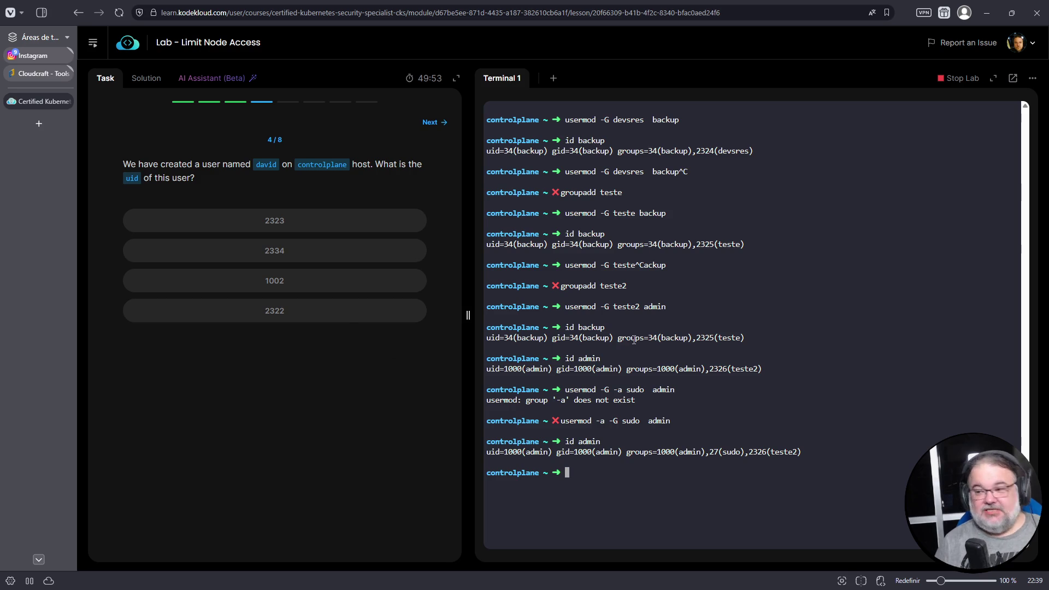
Step: Look up david's uid with id david and answer 2323
text(id david)
key(Return)
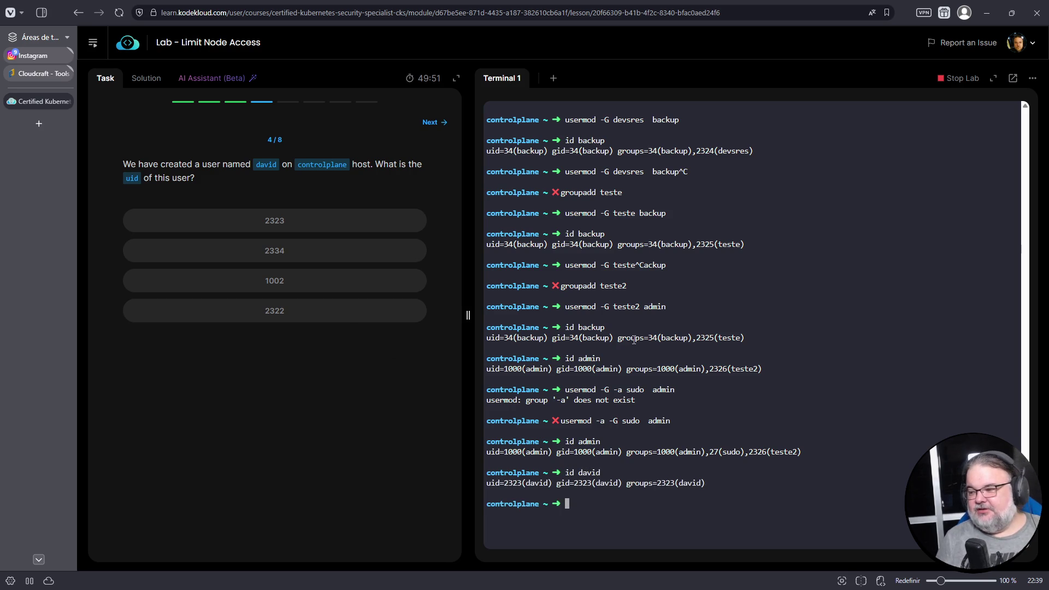
click(280, 218)
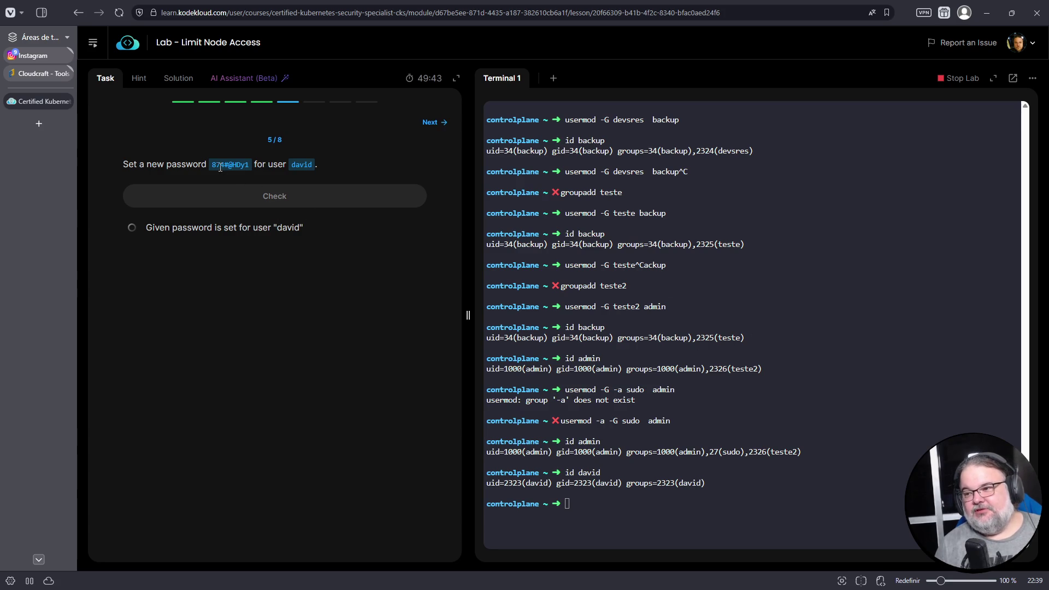
Step: Copy the task's required password, run passwd david, and paste it at the first prompt
drag(212, 165, 249, 164)
right_click(249, 164)
click(267, 173)
click(794, 305)
text(passwd )
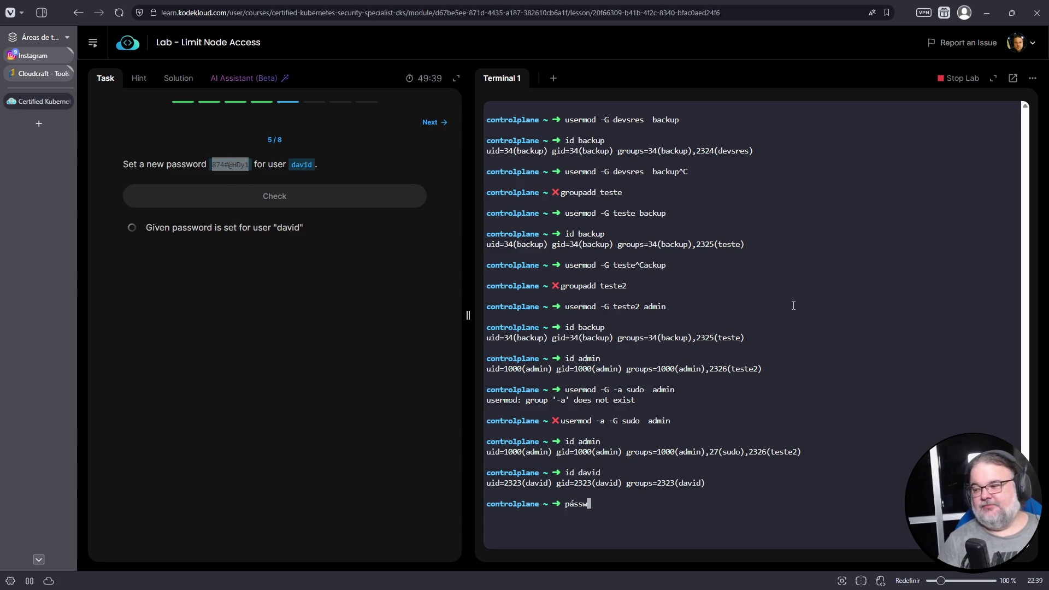
text(pass)
key(ctrl+c)
text(passwd david)
key(Return)
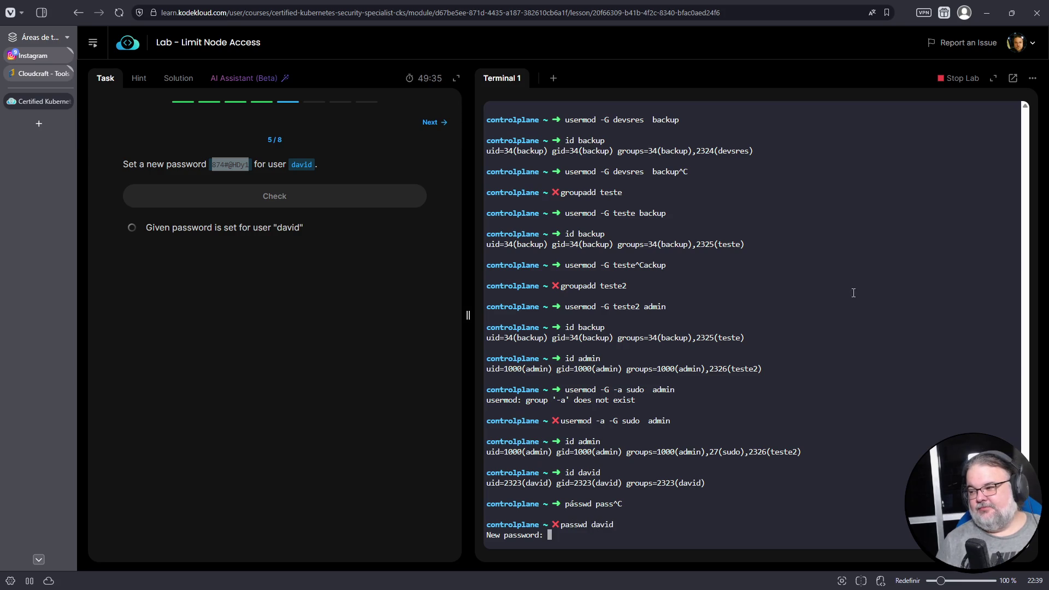
right_click(854, 292)
click(803, 256)
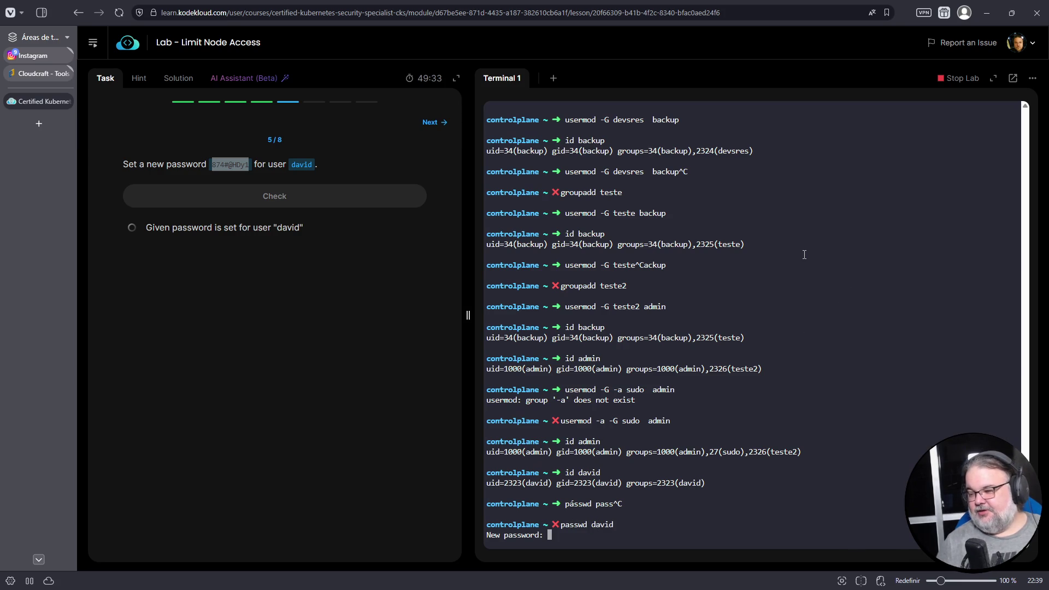
key(Return)
key(Return)
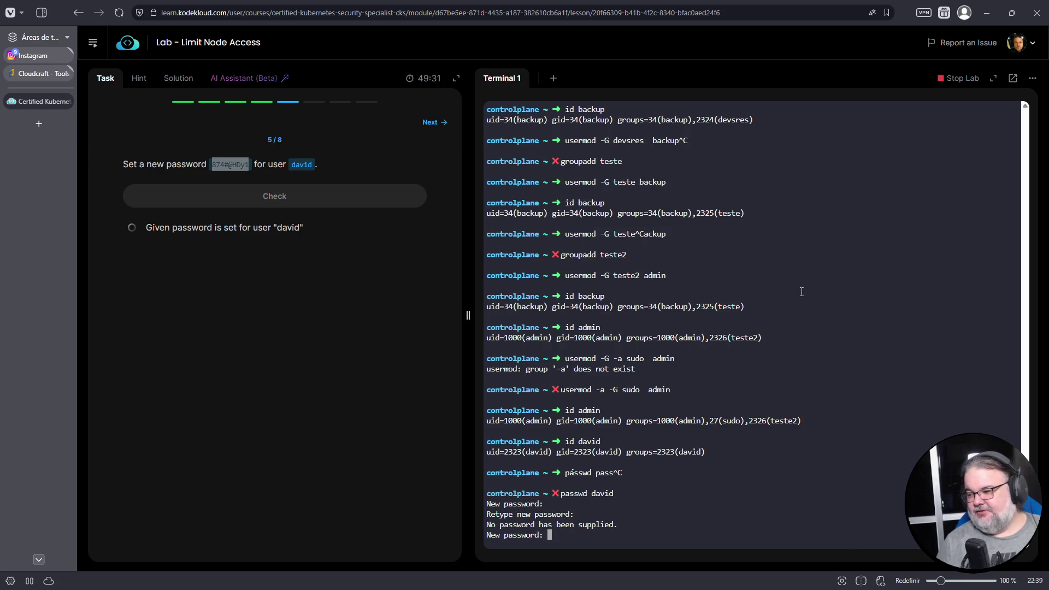
Step: Paste the password again to confirm it, pass task 5's check, and advance to question 6
right_click(235, 161)
click(251, 171)
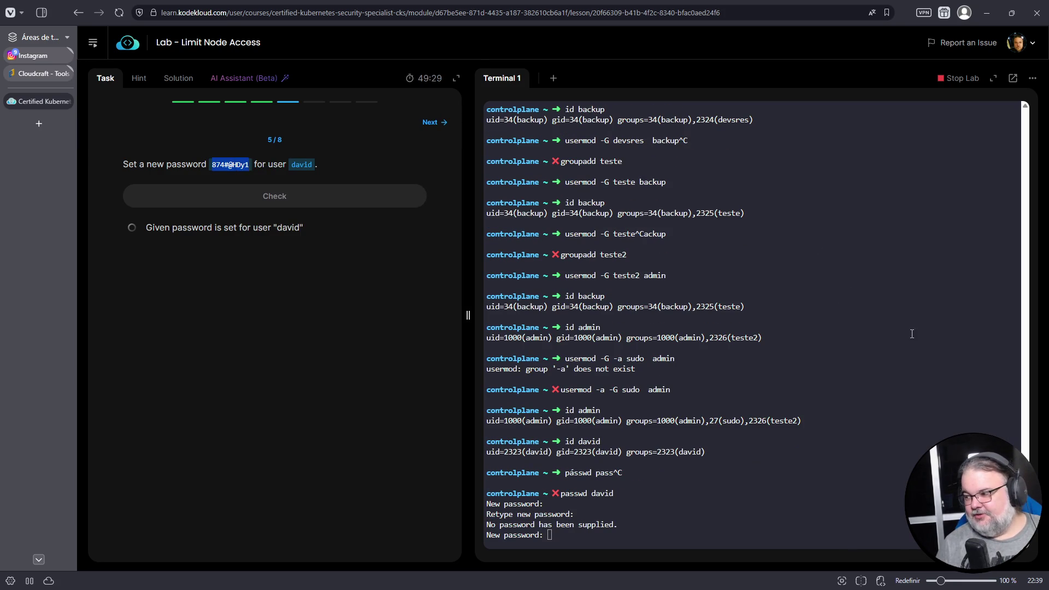
right_click(908, 325)
click(812, 187)
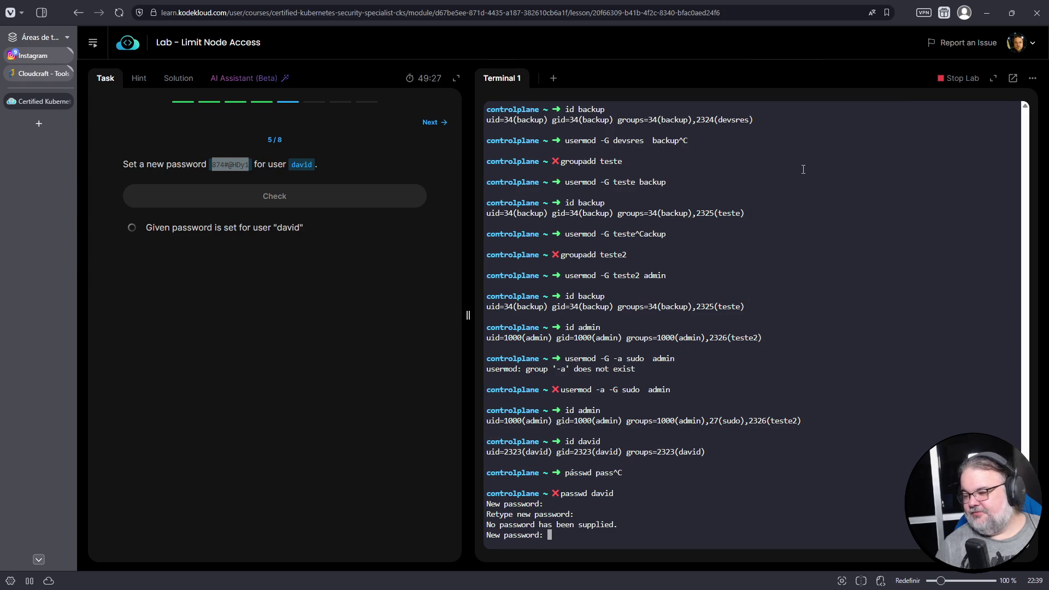
key(Return)
right_click(818, 304)
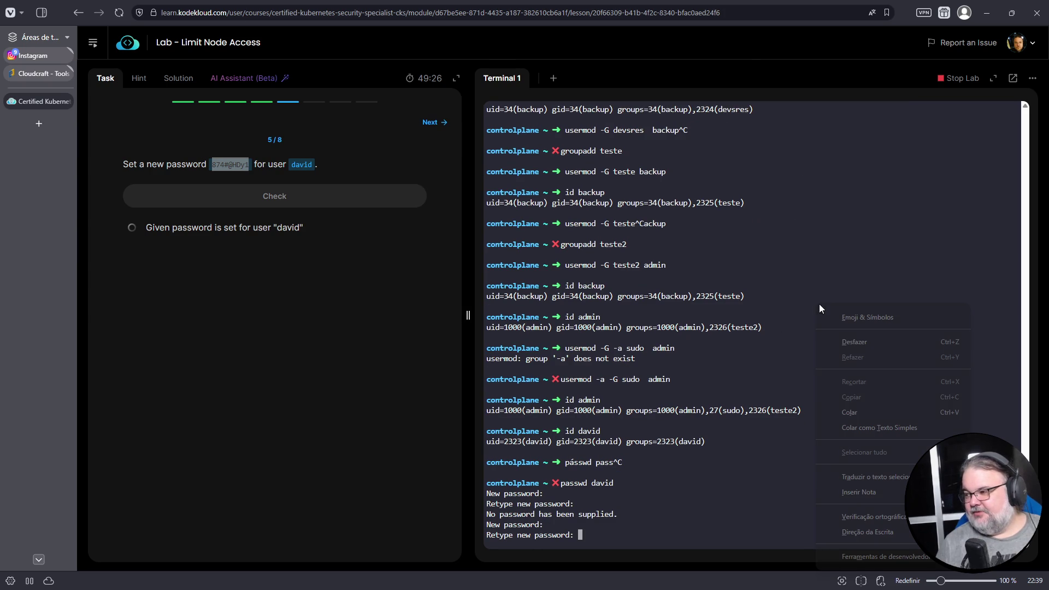
click(856, 418)
key(Return)
click(298, 195)
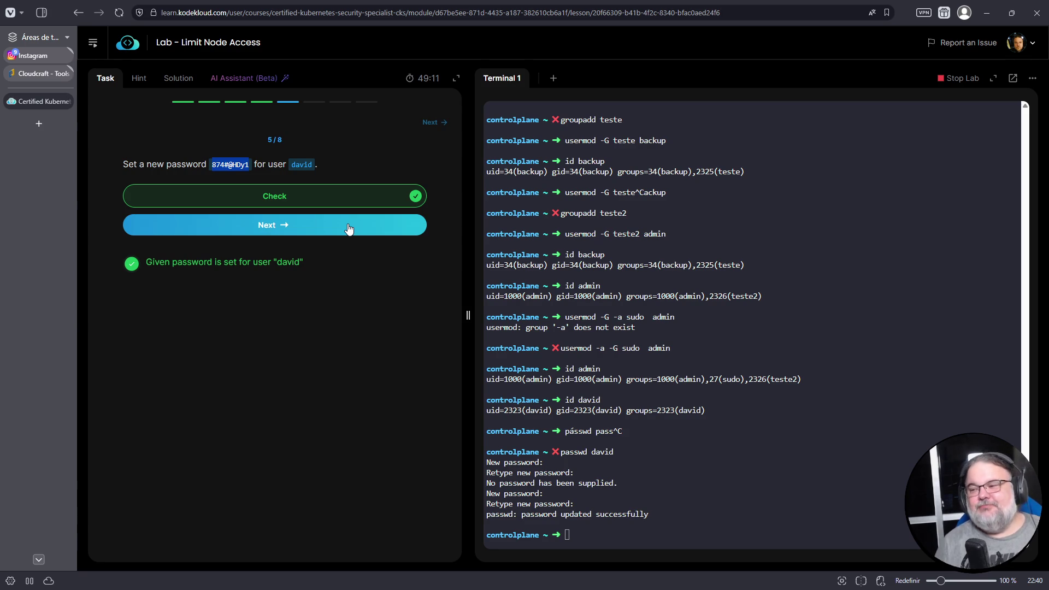
click(346, 227)
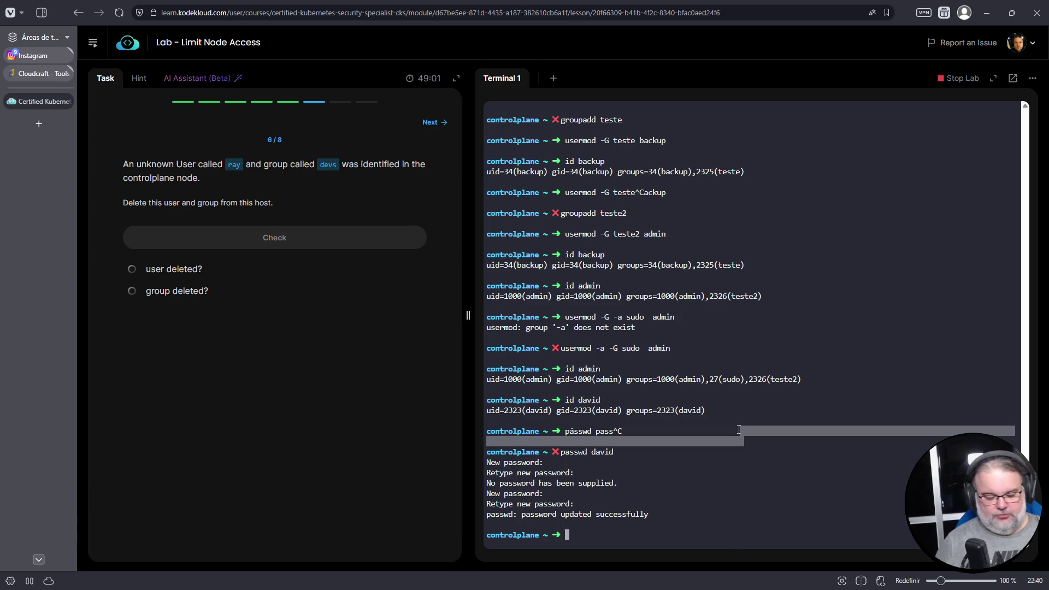
Step: Attempt groupdel devs, delete user ray with userdel, and run the deletion check
text(groupdel )
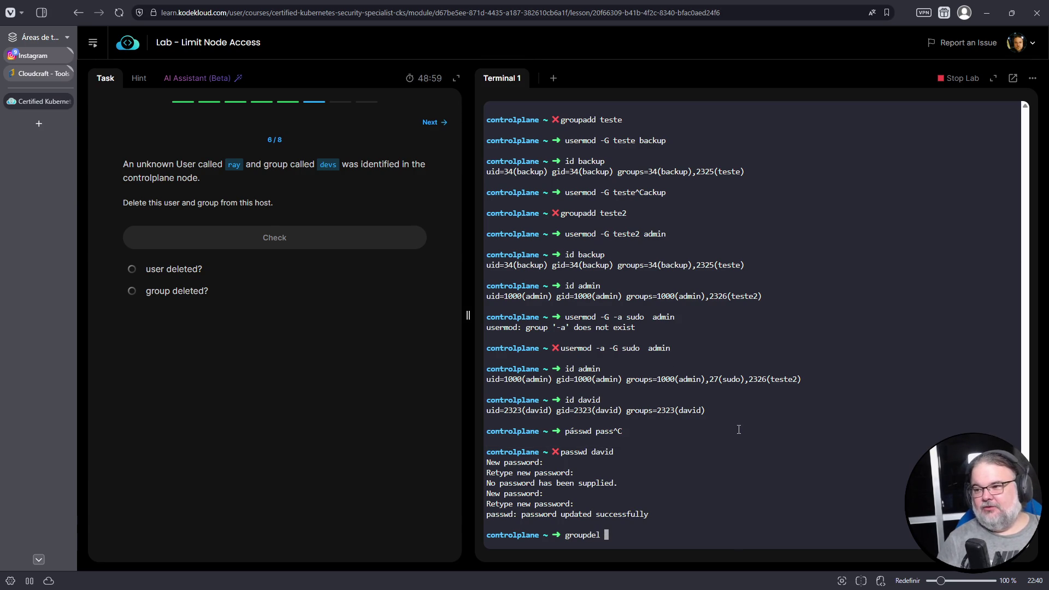
text(devs)
key(Return)
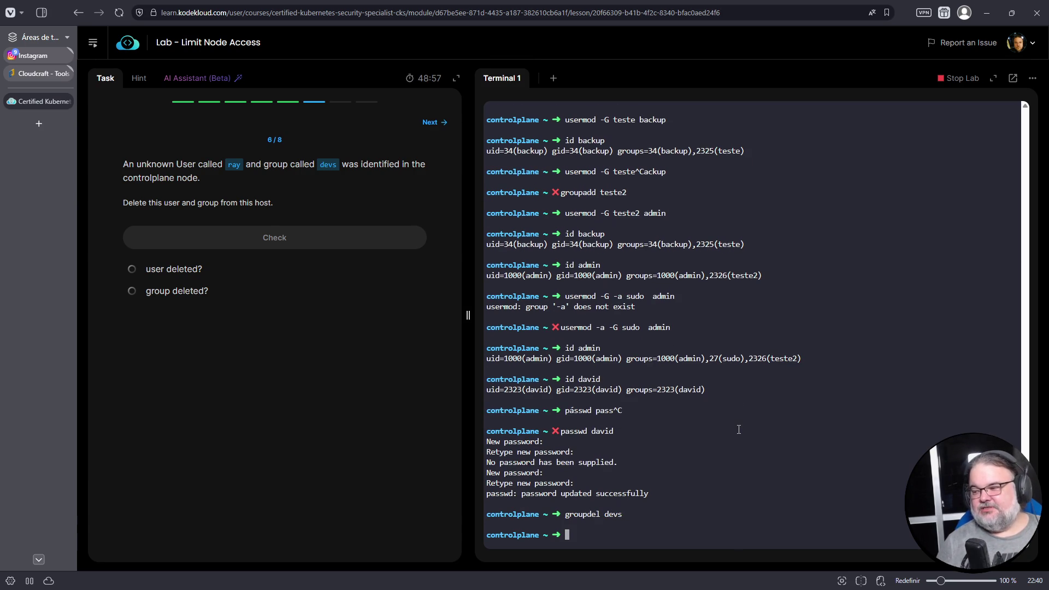
text(us)
text(ray)
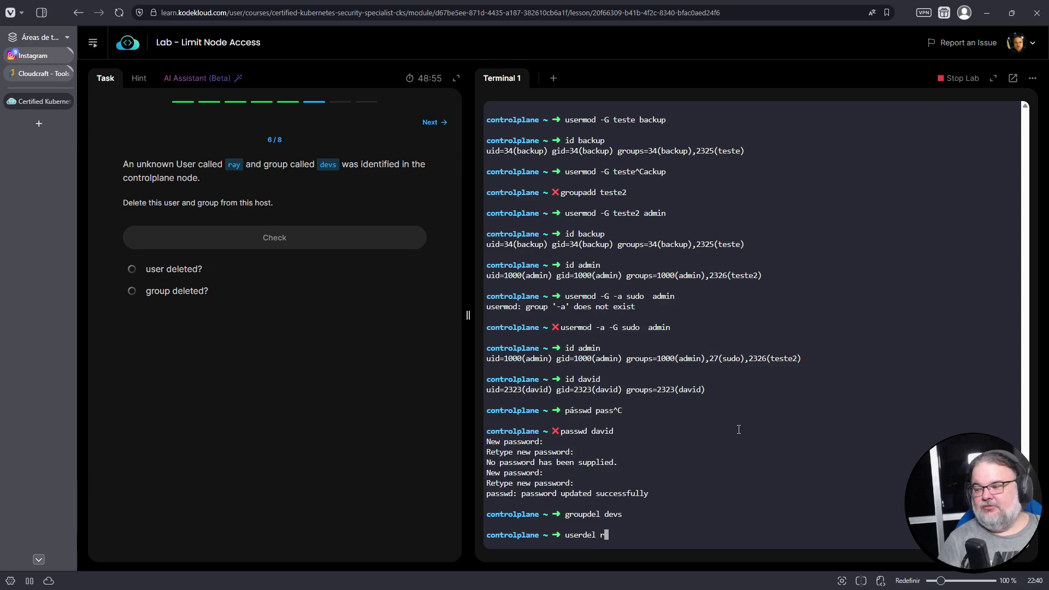
key(Return)
click(303, 249)
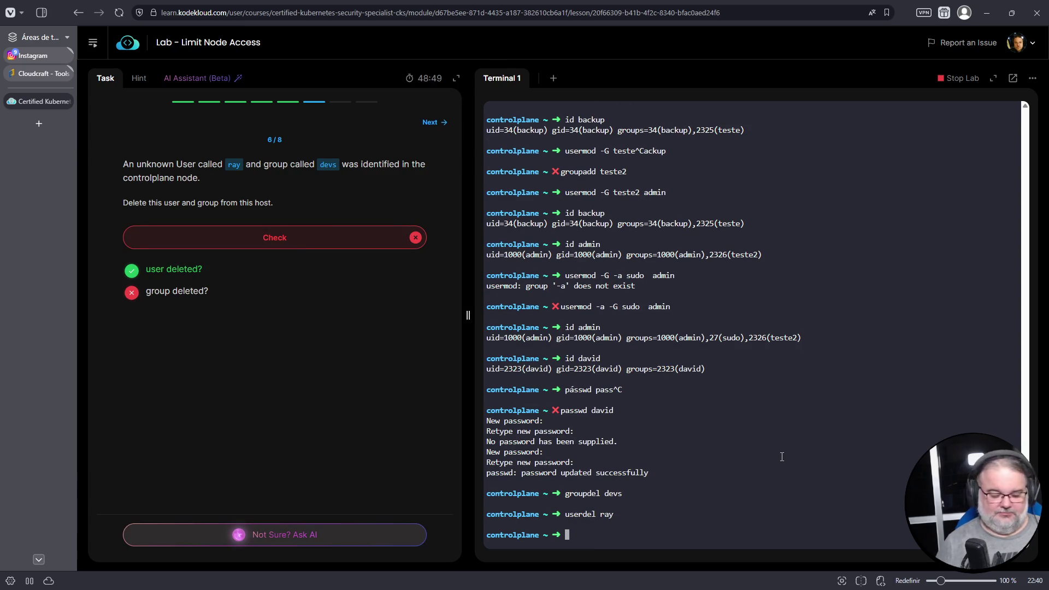
Step: Find the devsres group via cat /etc/group | fgrep devs, delete it, recheck, and open iximiuz Labs Challenges
text(cat /etc/grou)
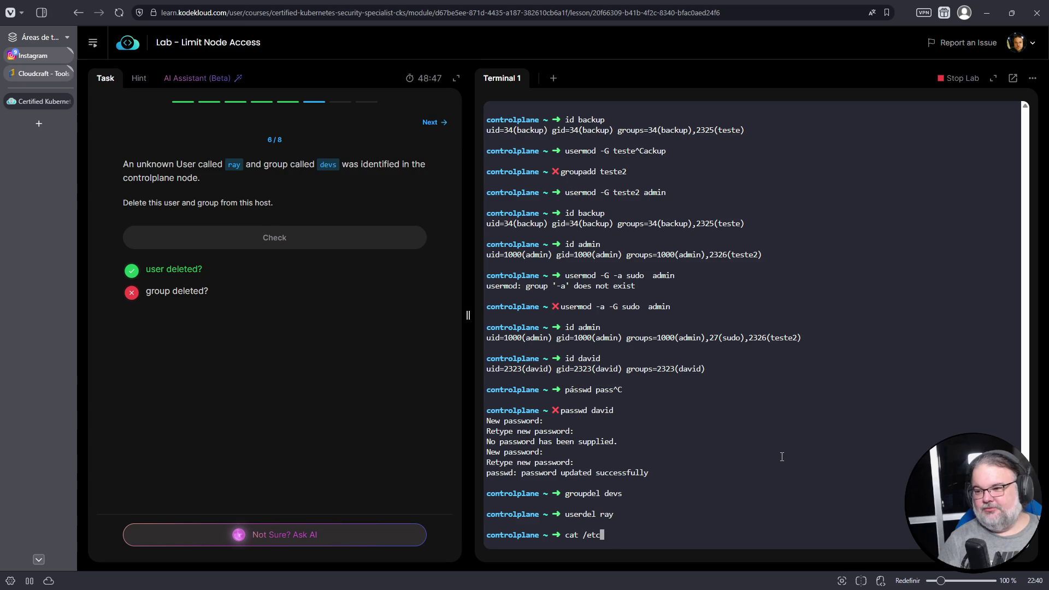
text(p)
key(Return)
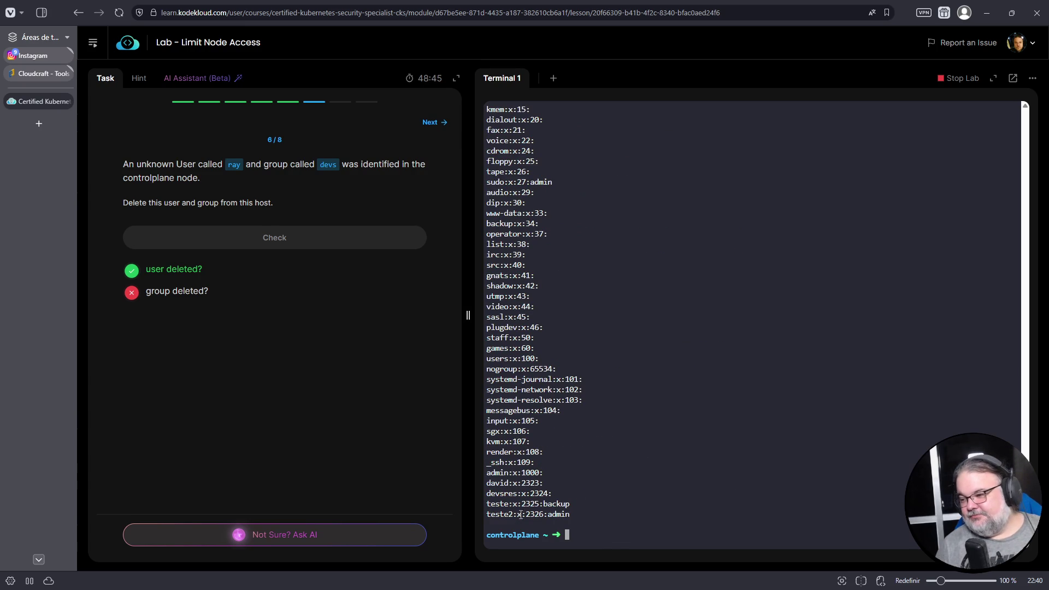
key(Up)
text(| fgrep de)
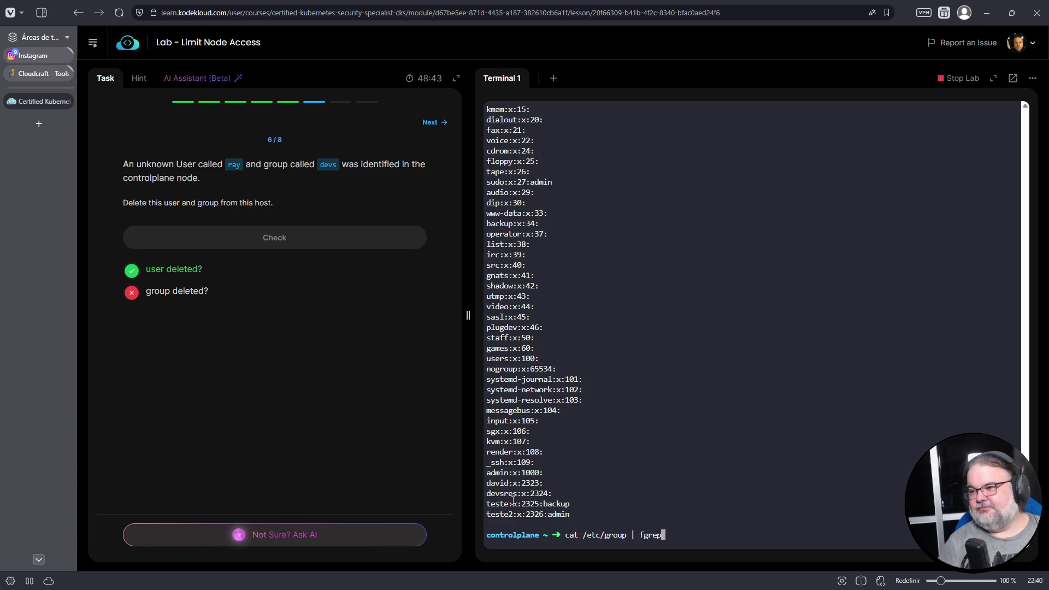
text(vs)
key(Return)
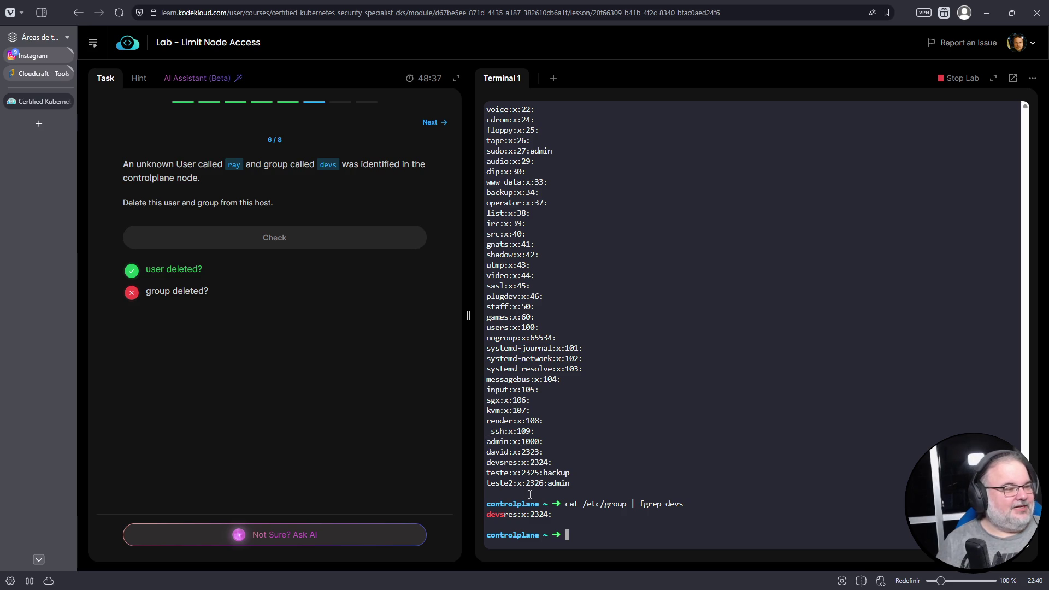
text(groupdel )
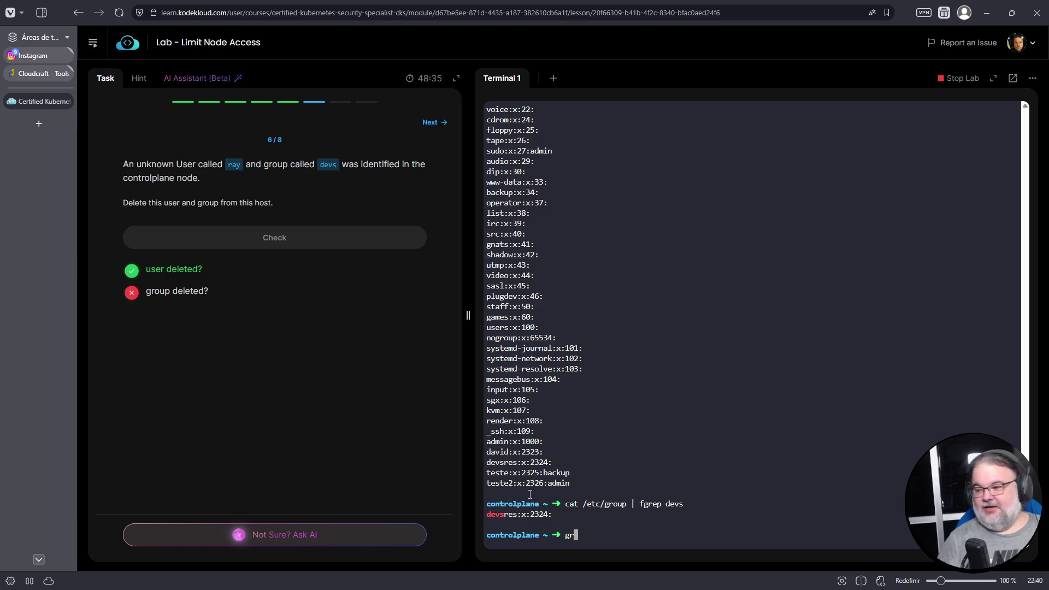
text(devsres)
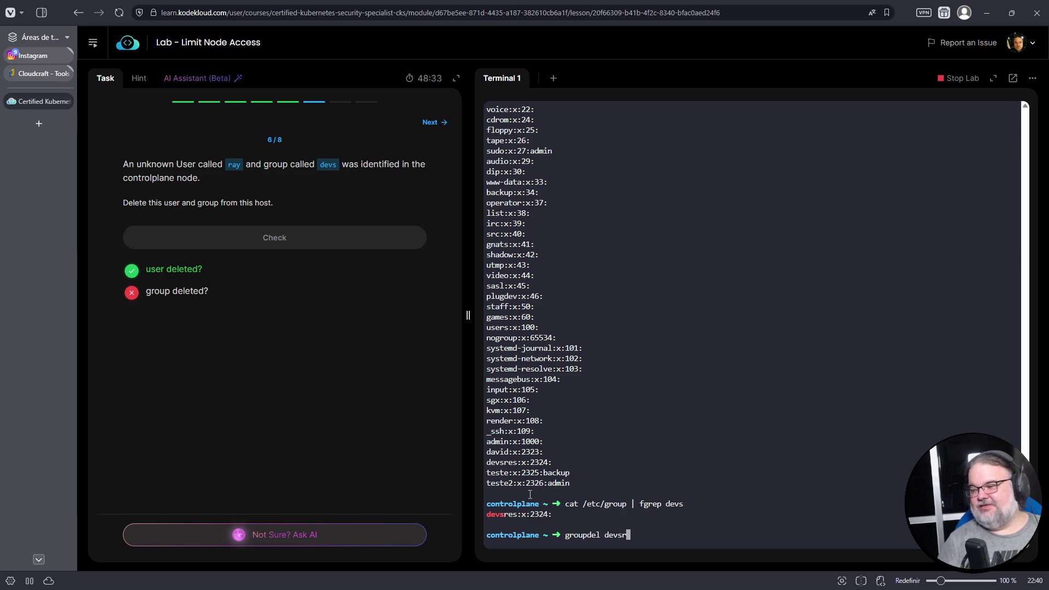
key(Return)
click(284, 237)
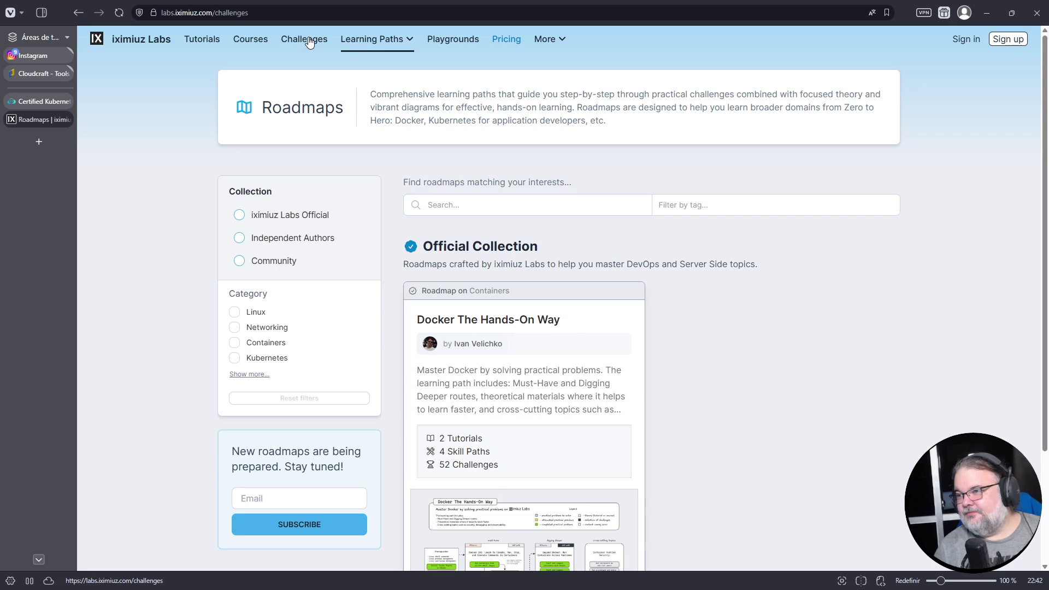
click(306, 40)
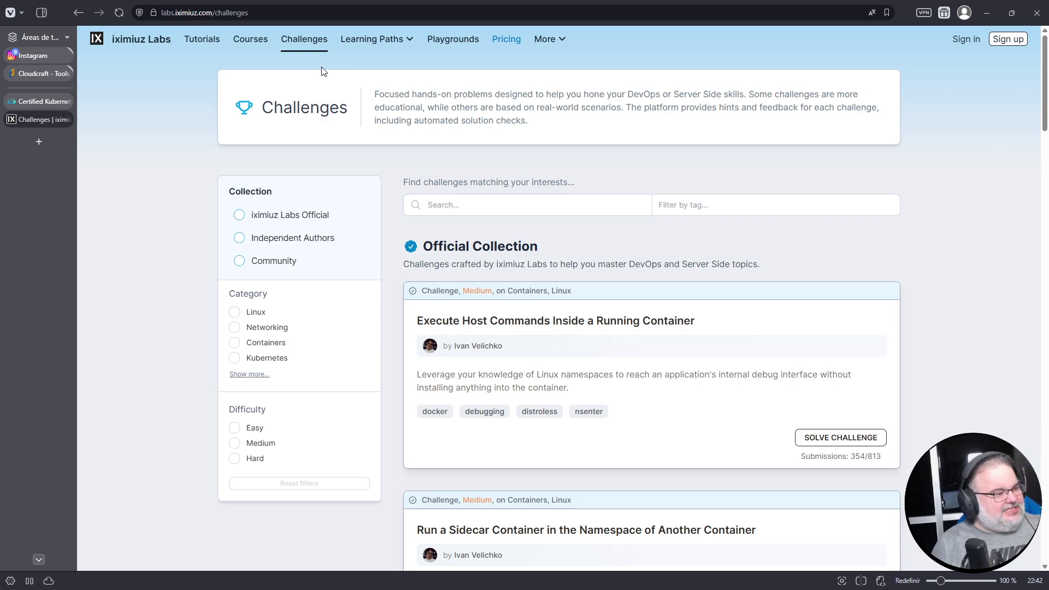
Step: Browse iximiuz Labs' Playgrounds and premium pricing pages, then go back to the KodeKloud lab
mouse_move(546, 40)
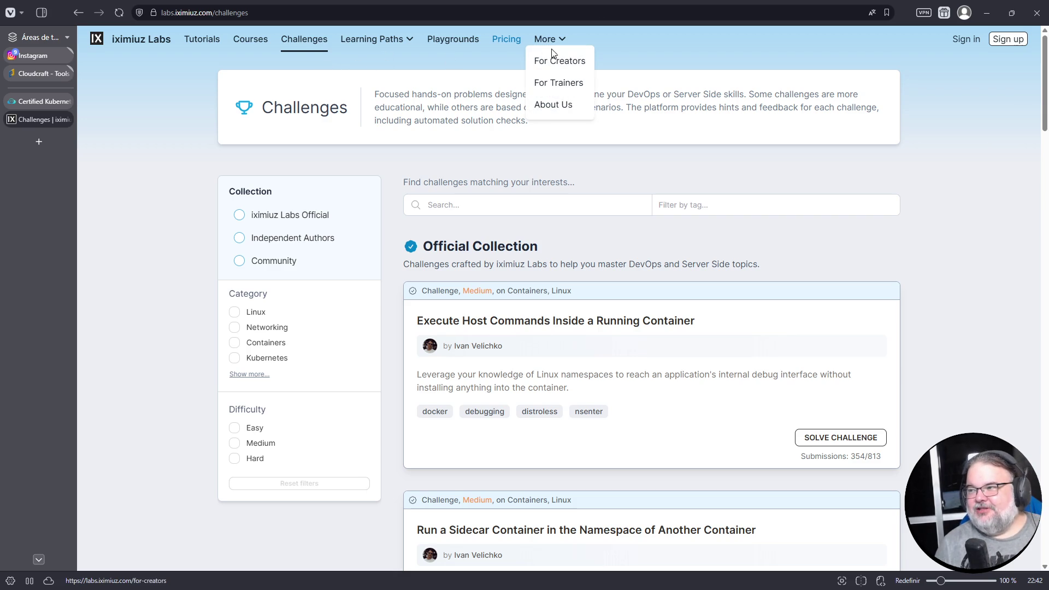
click(473, 38)
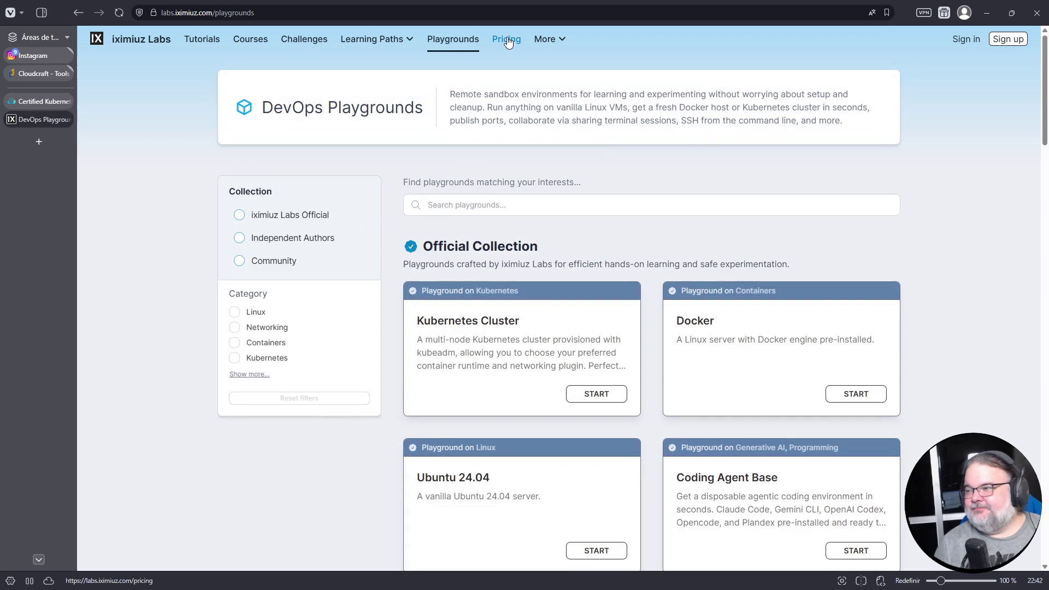
click(507, 39)
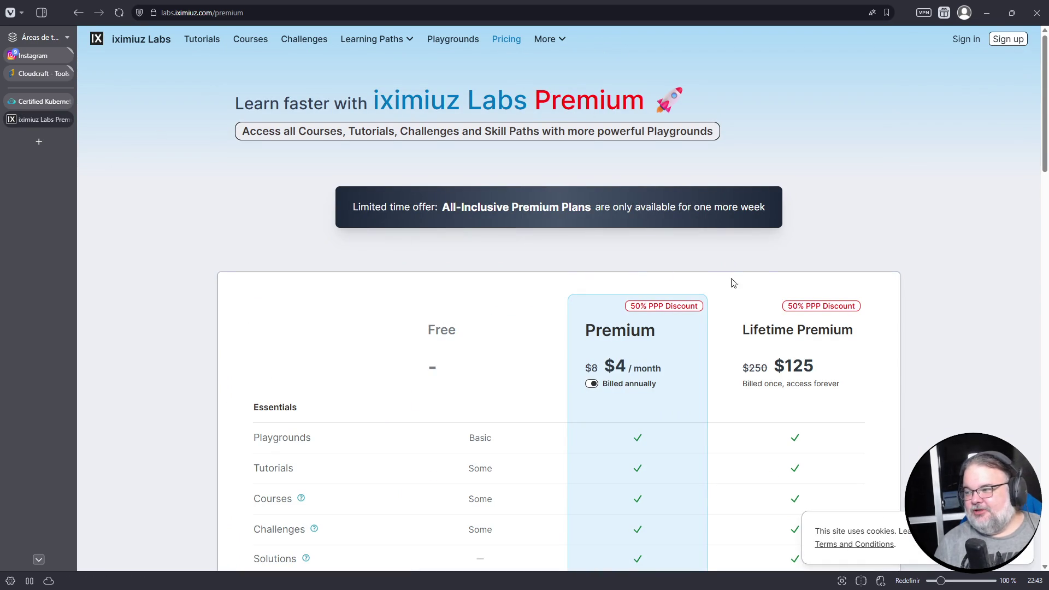
scroll(710, 315, down, 4)
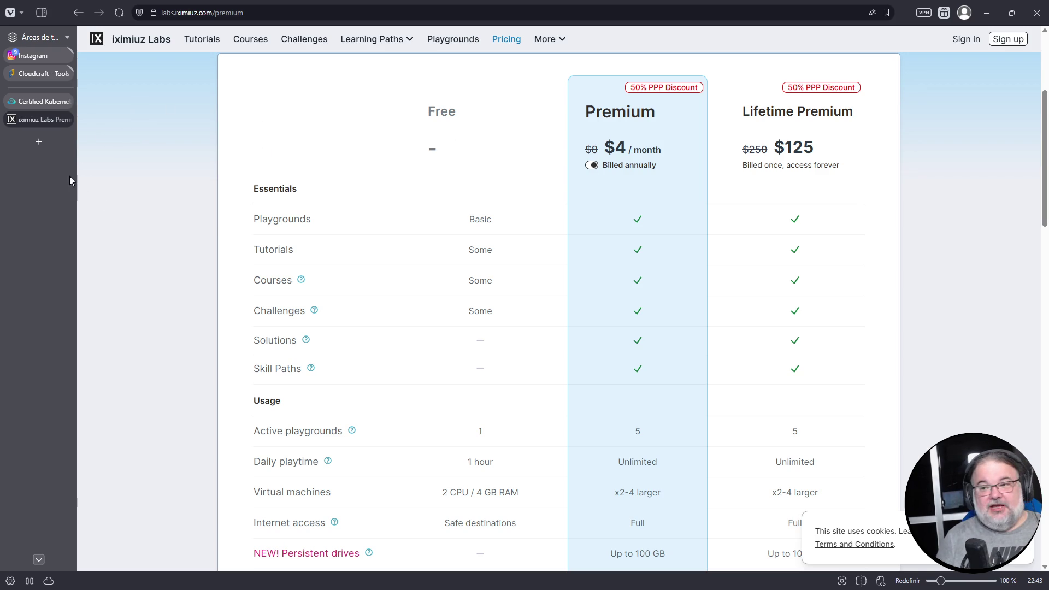
click(39, 101)
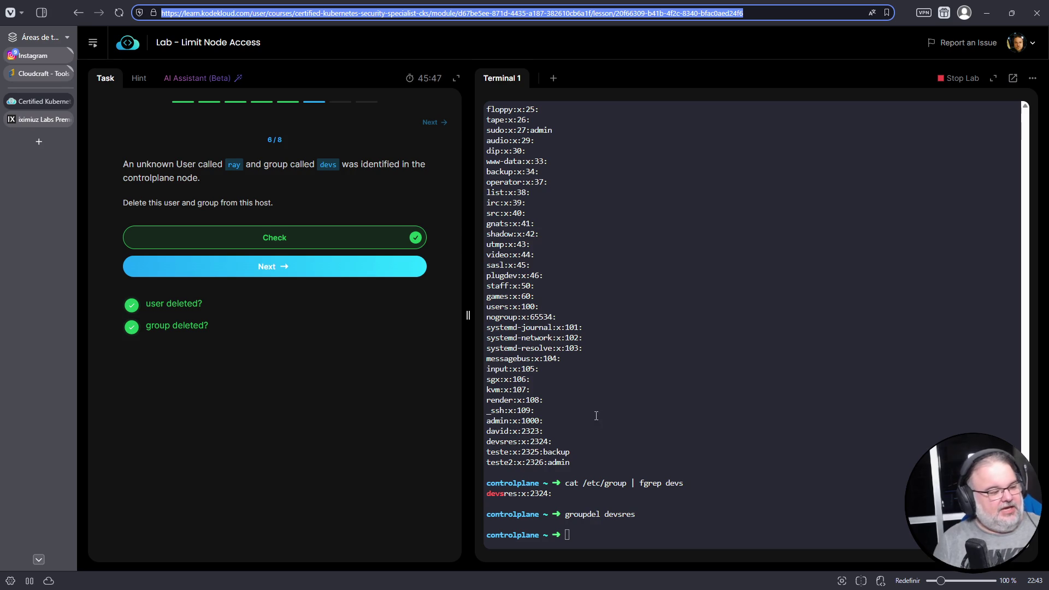
Step: Clear the KodeKloud terminal with Ctrl+L and switch to the iximiuz Labs tab
click(660, 386)
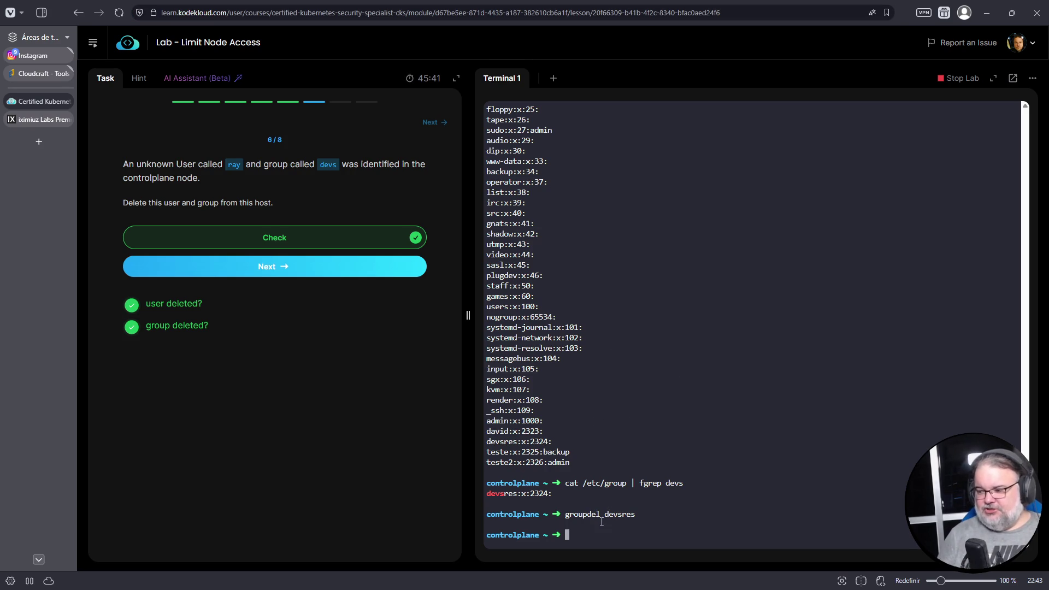
key(ctrl+l)
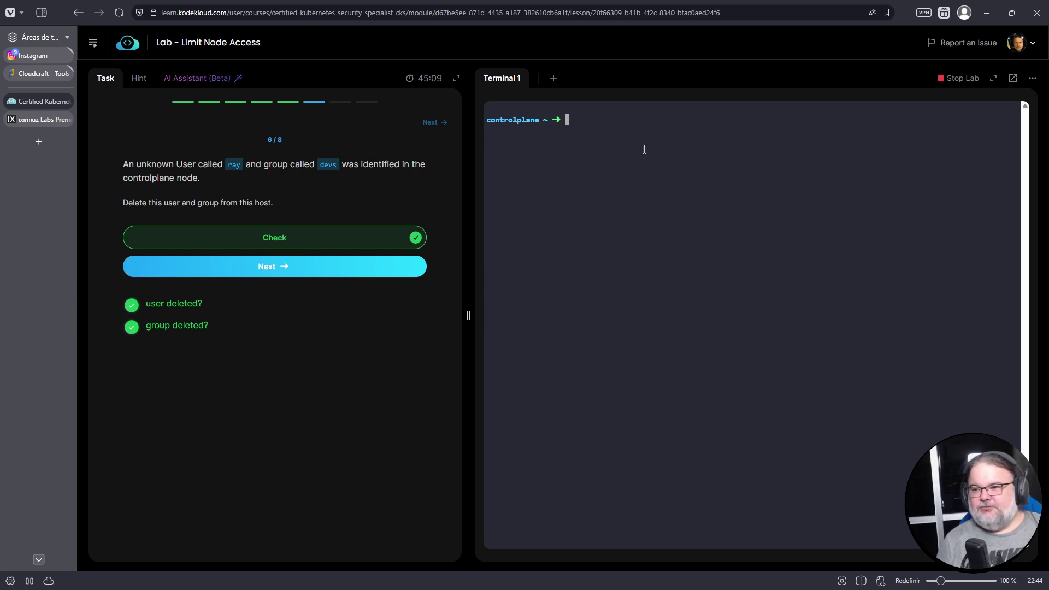
click(34, 121)
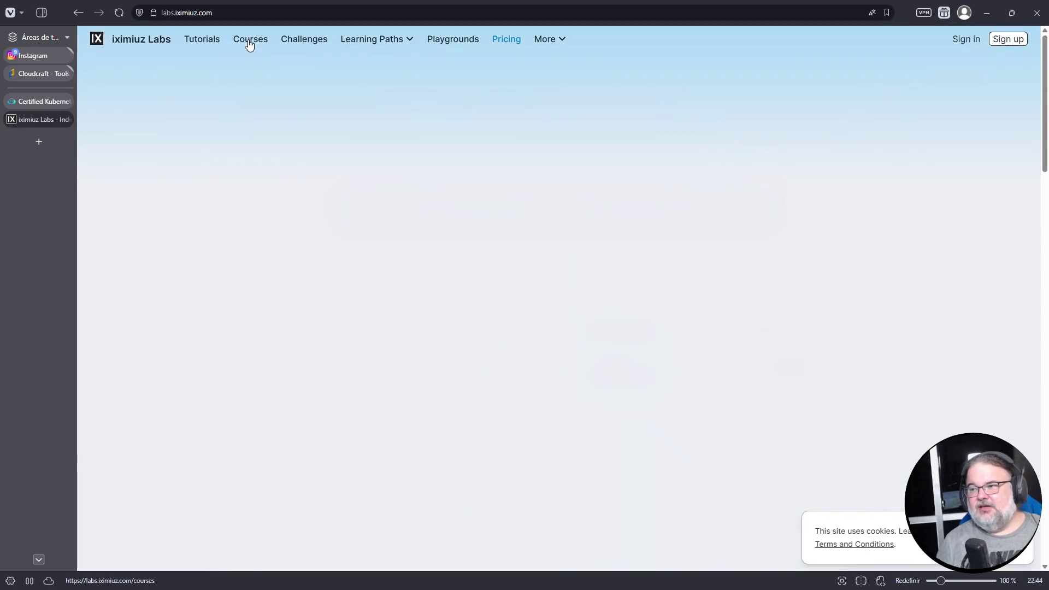
Step: Open and scroll through the Exploring Tetragon tutorial, then close its tab
scroll(321, 217, down, 3)
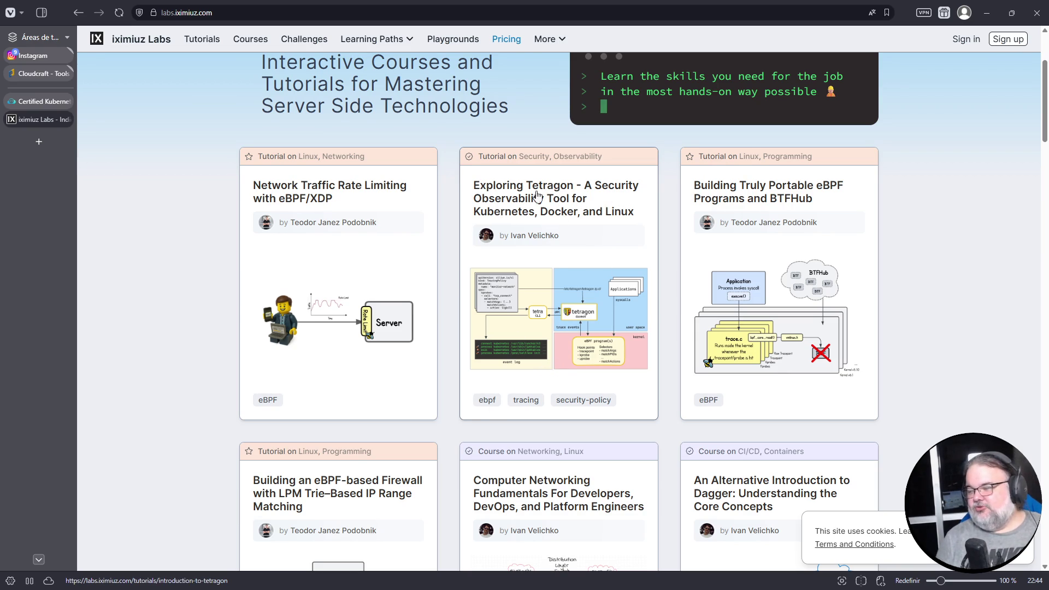
click(573, 265)
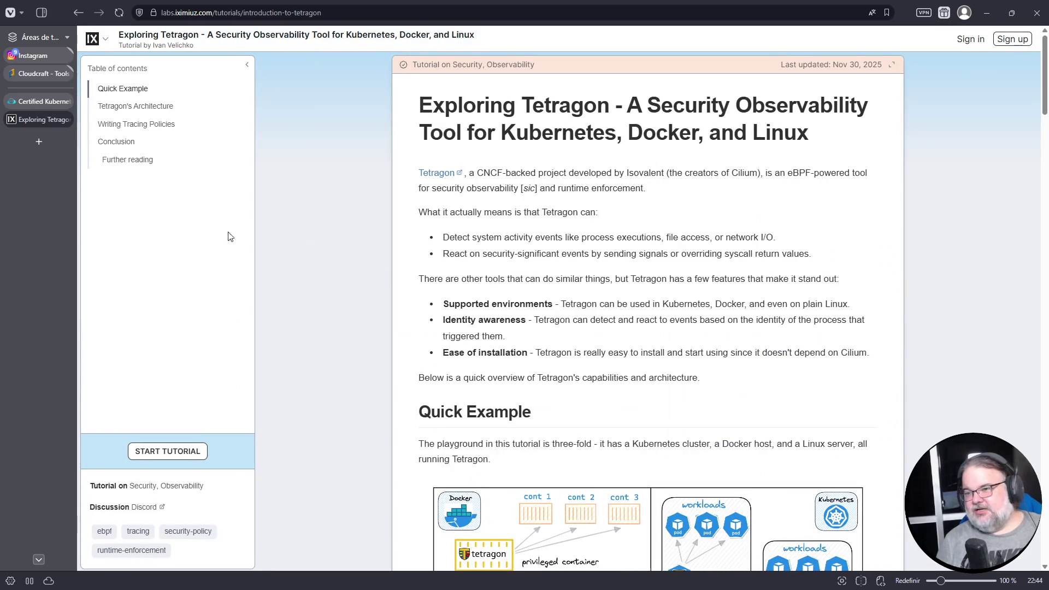
scroll(250, 351, down, 1)
scroll(192, 384, down, 14)
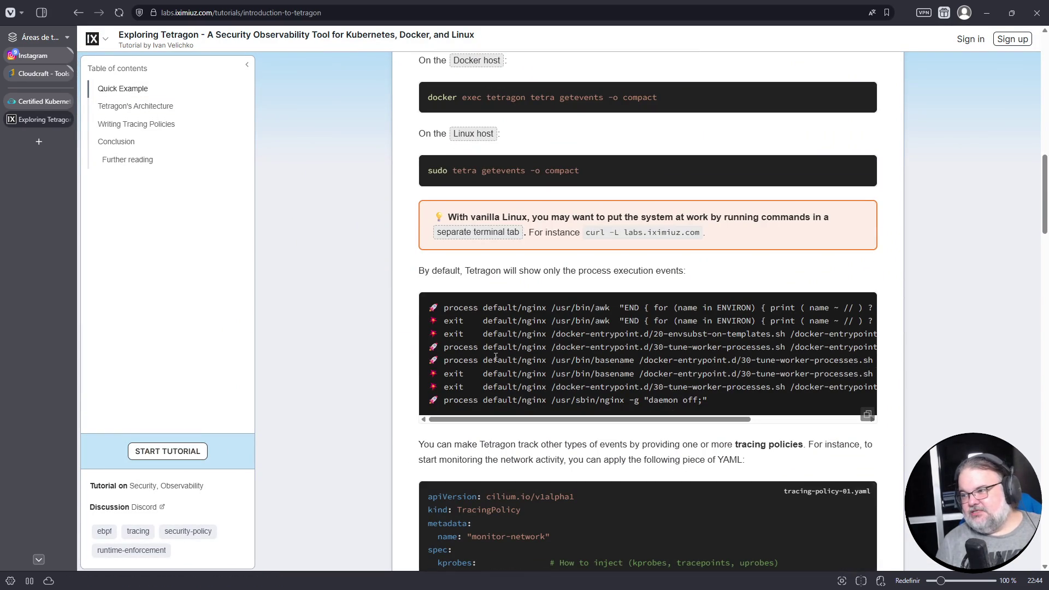
scroll(495, 357, down, 20)
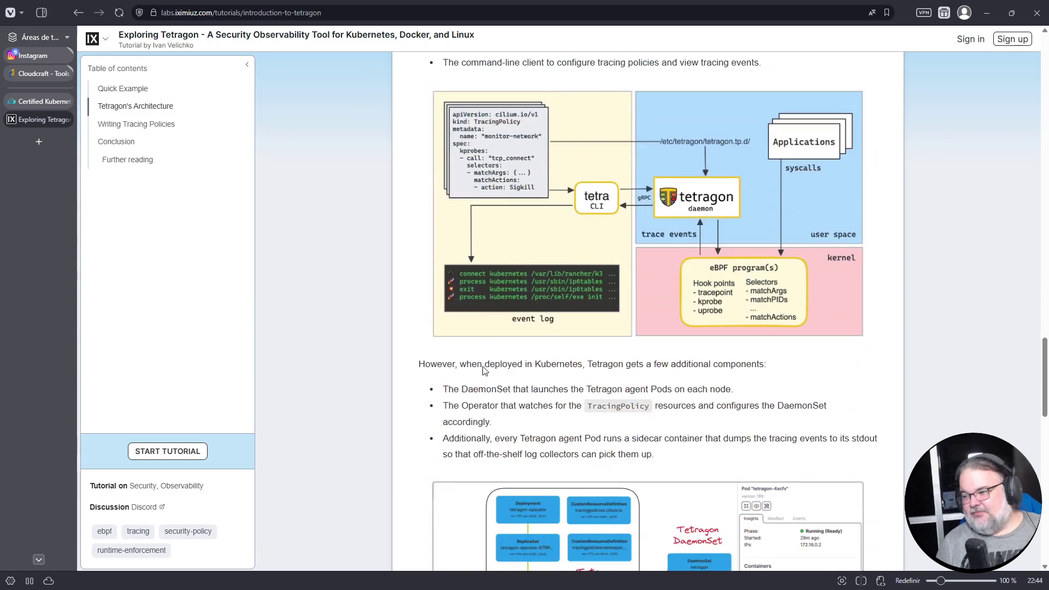
scroll(479, 378, down, 6)
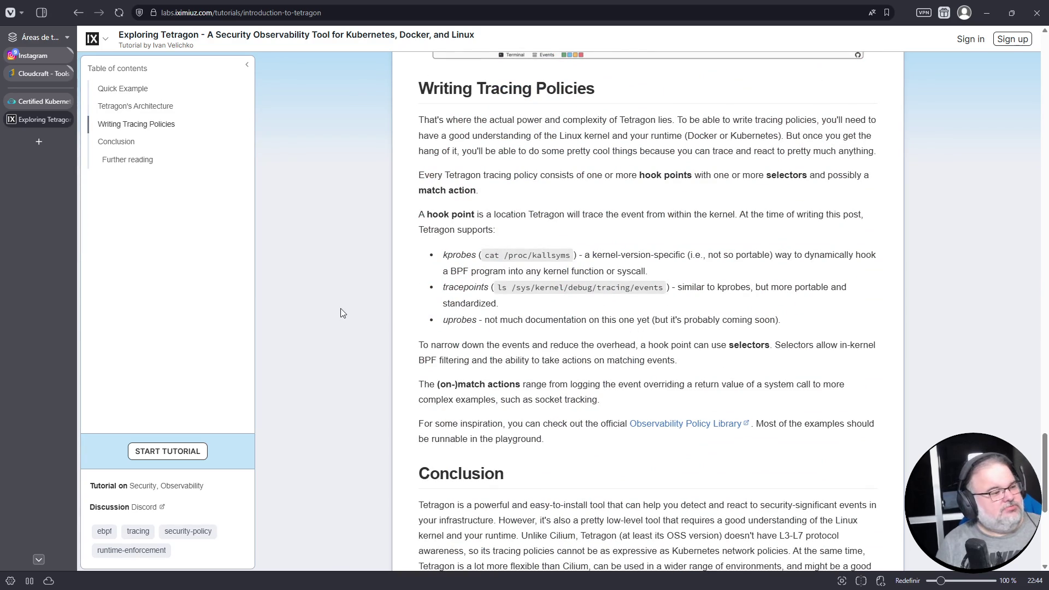
click(66, 119)
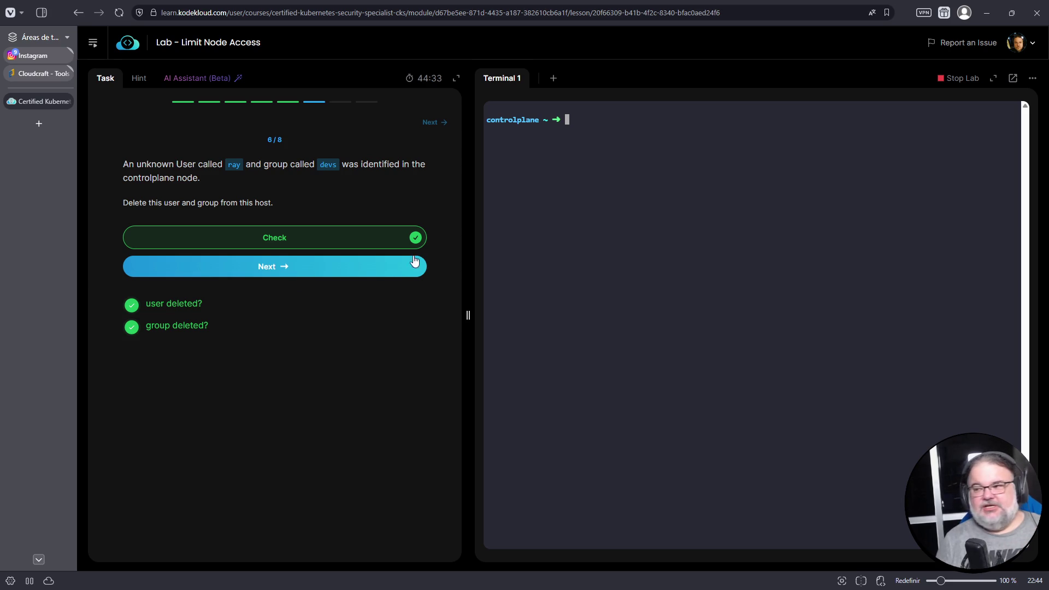
Step: Advance to task 7 of 8, suspending a user's login, and focus the terminal
click(313, 270)
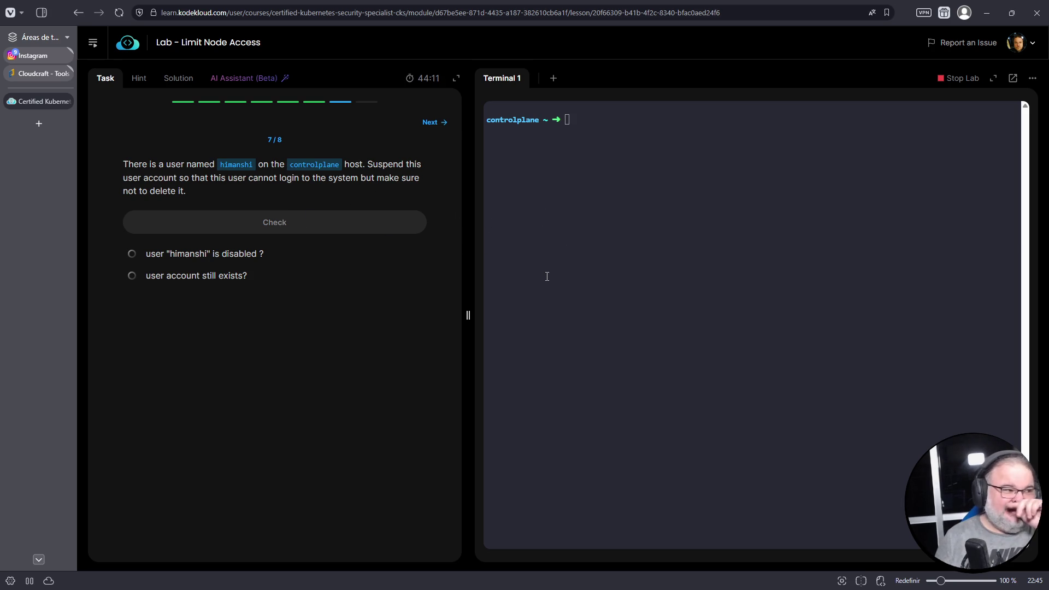
click(567, 223)
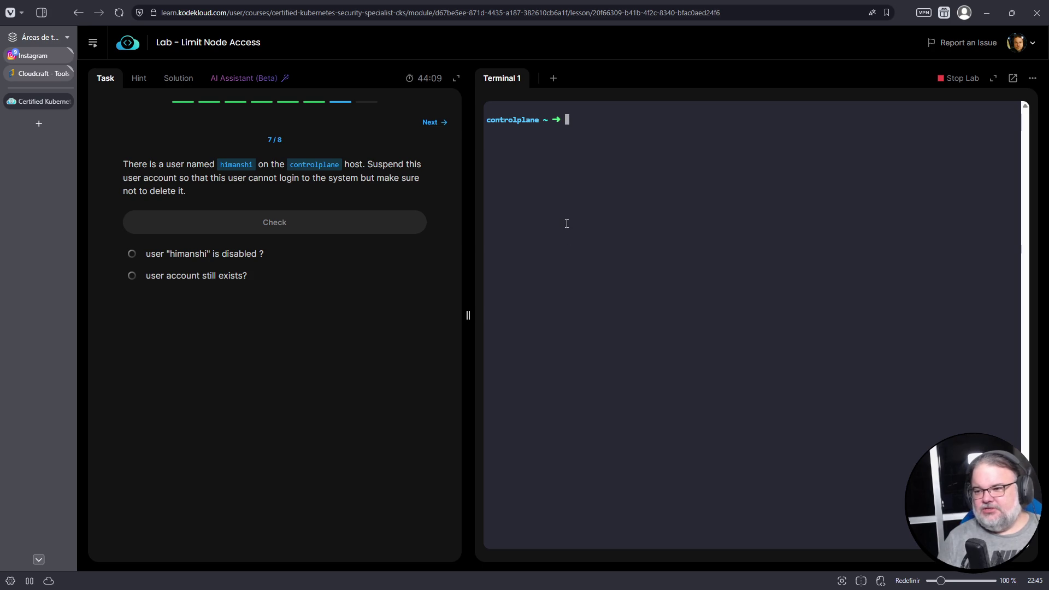
Step: Display the usermod --help options in the terminal
text(use)
key(BackSpace)
key(BackSpace)
text(od)
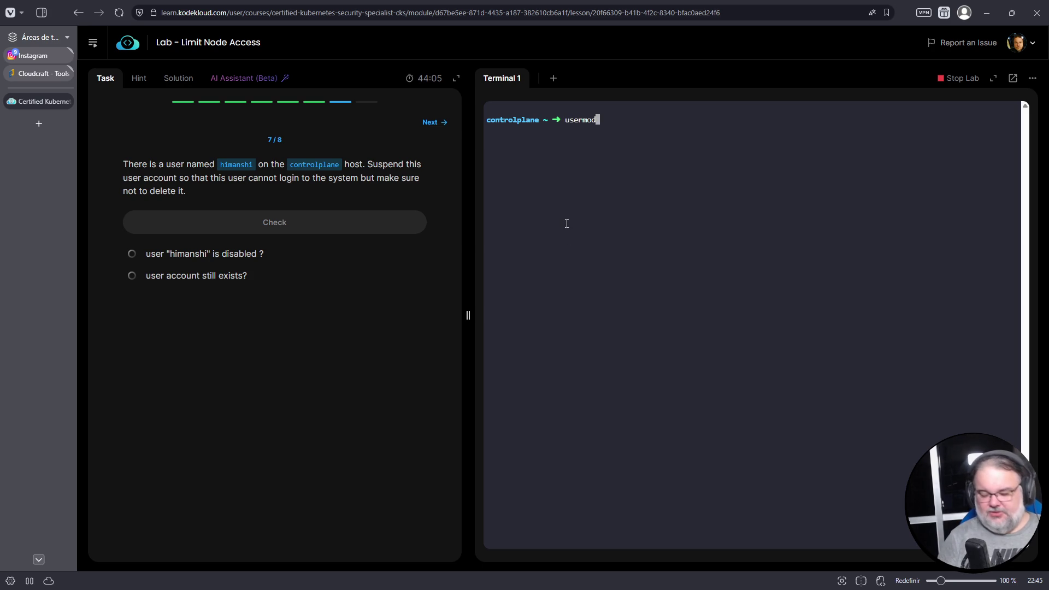
text( --help)
key(Return)
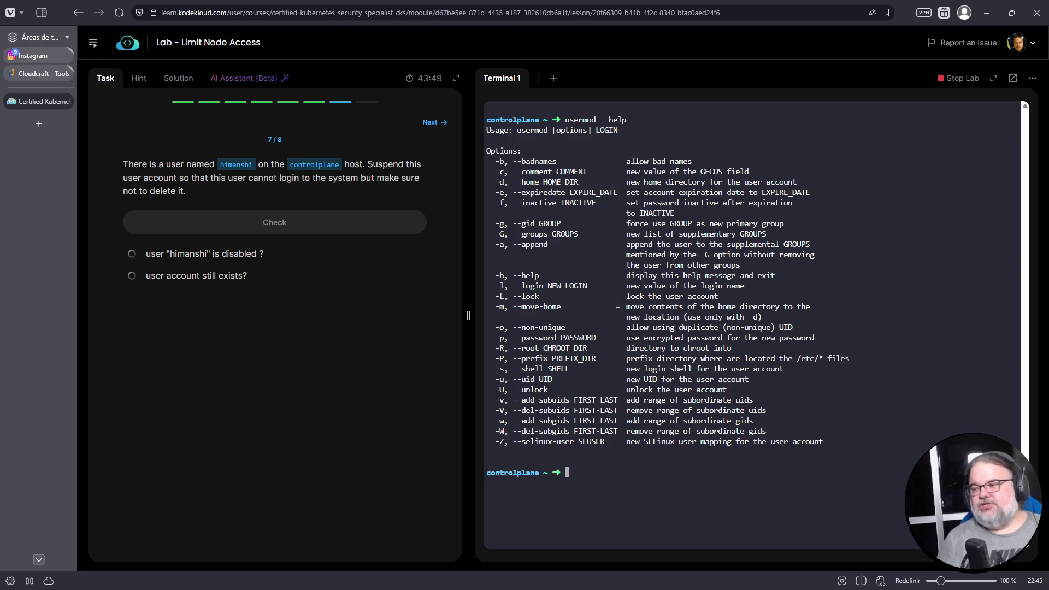
Step: Lock the lab user with usermod -L and highlight its '!' entry in /etc/shadow
text(usermod -L )
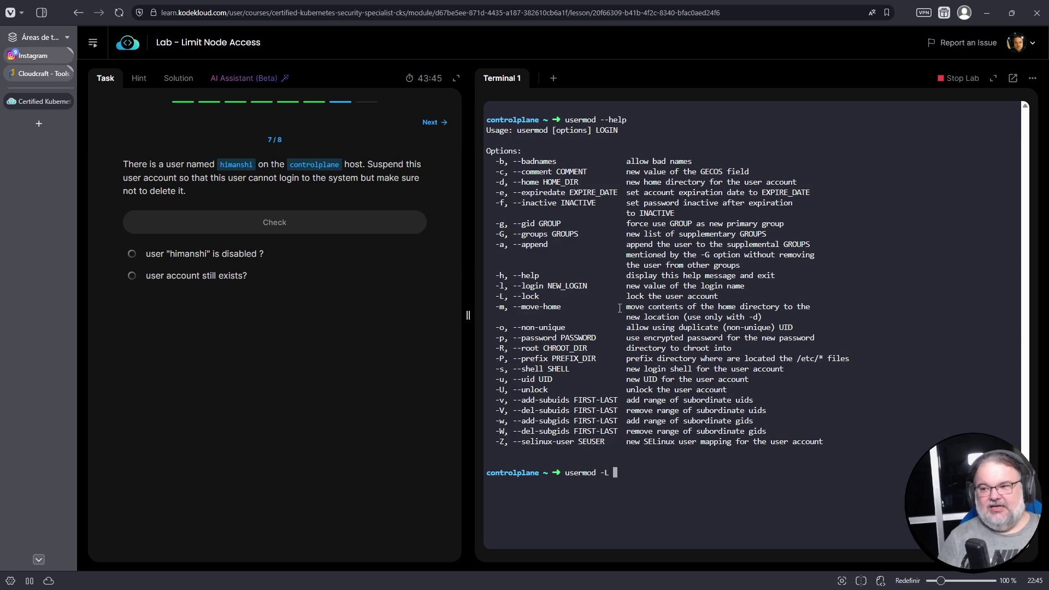
text(hima)
key(BackSpace)
key(BackSpace)
key(BackSpace)
text(imanshi)
key(Return)
text(cat /etc/sha)
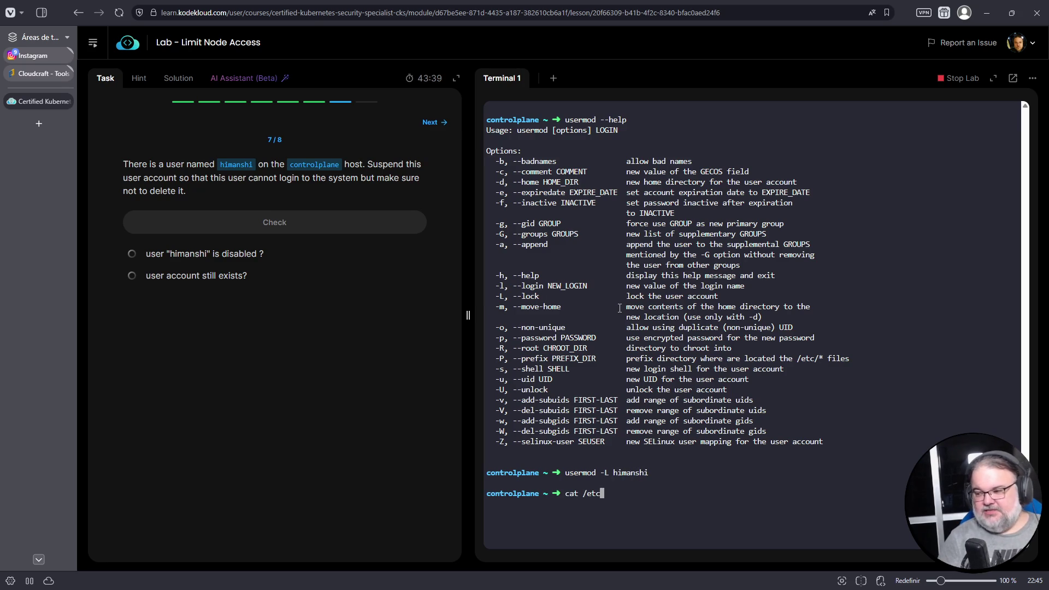
text(dow)
key(Return)
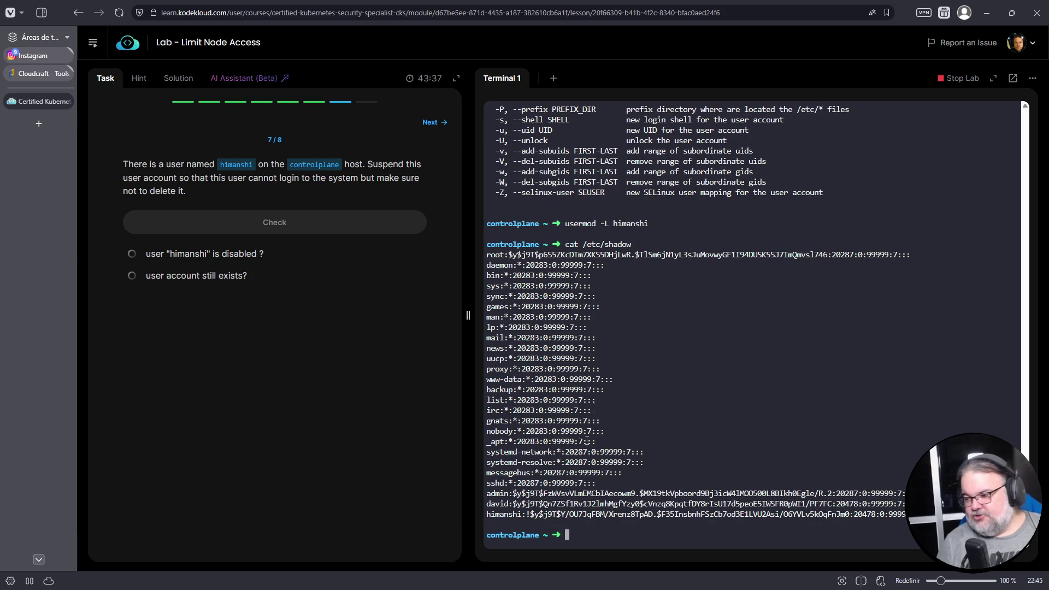
triple_click(600, 515)
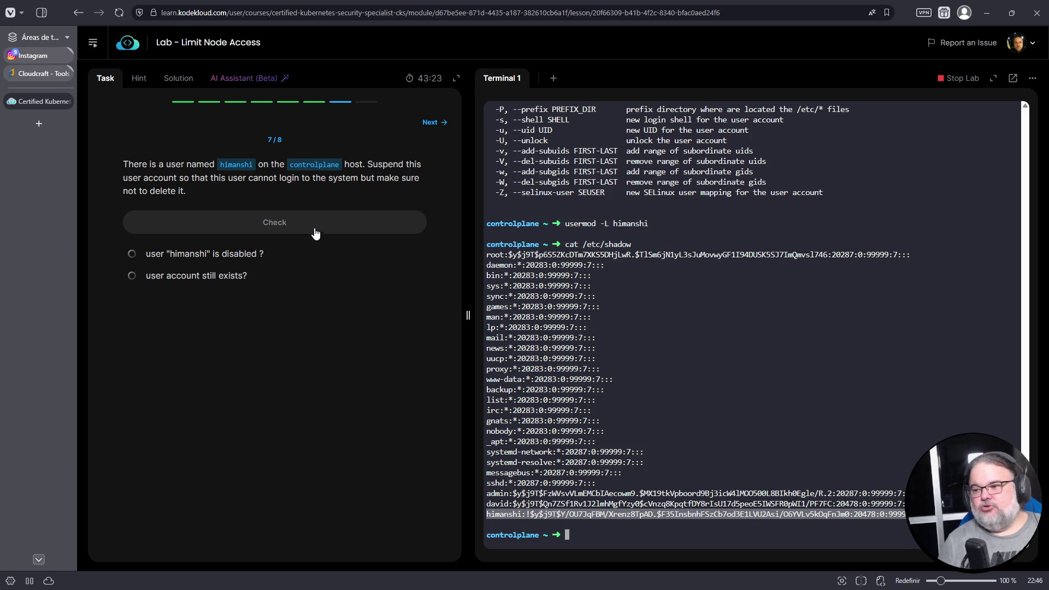
Step: Run the failing task 7 check, then read the Hint and the usermod -s /usr/sbin/nologin Solution
click(300, 223)
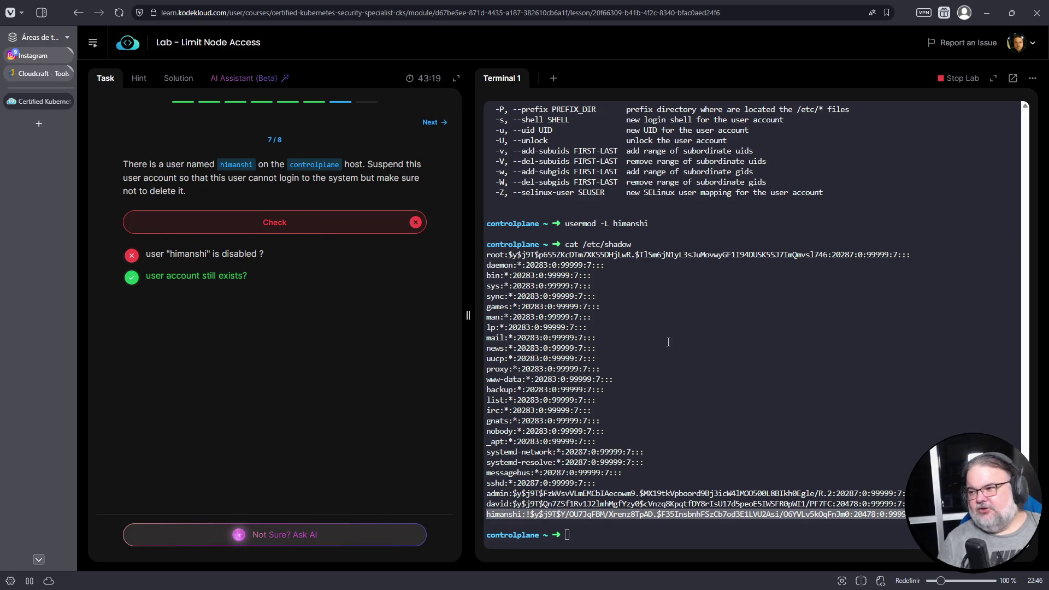
scroll(650, 328, up, 5)
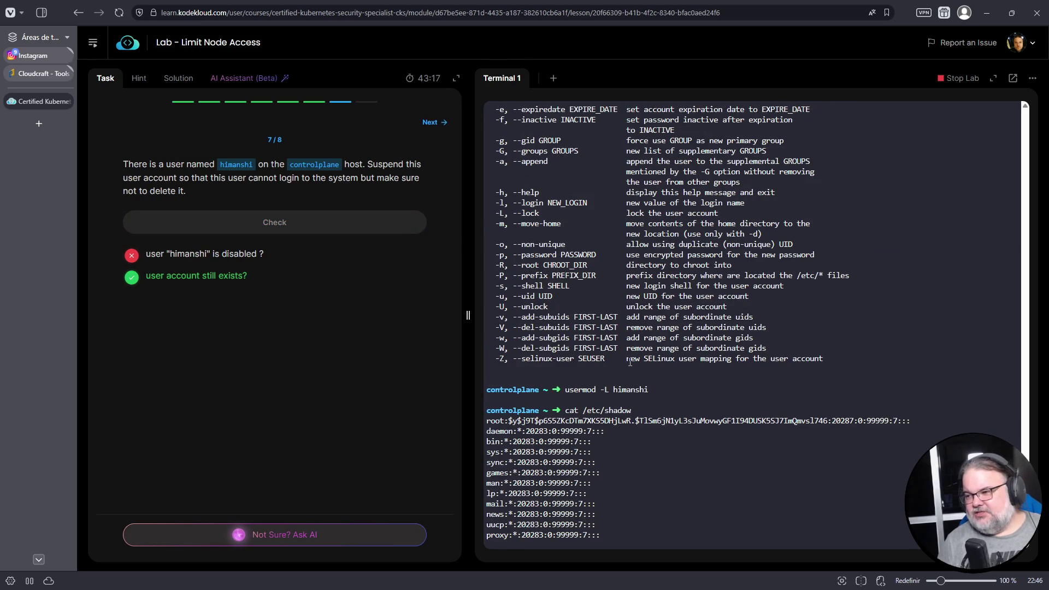
scroll(629, 361, up, 2)
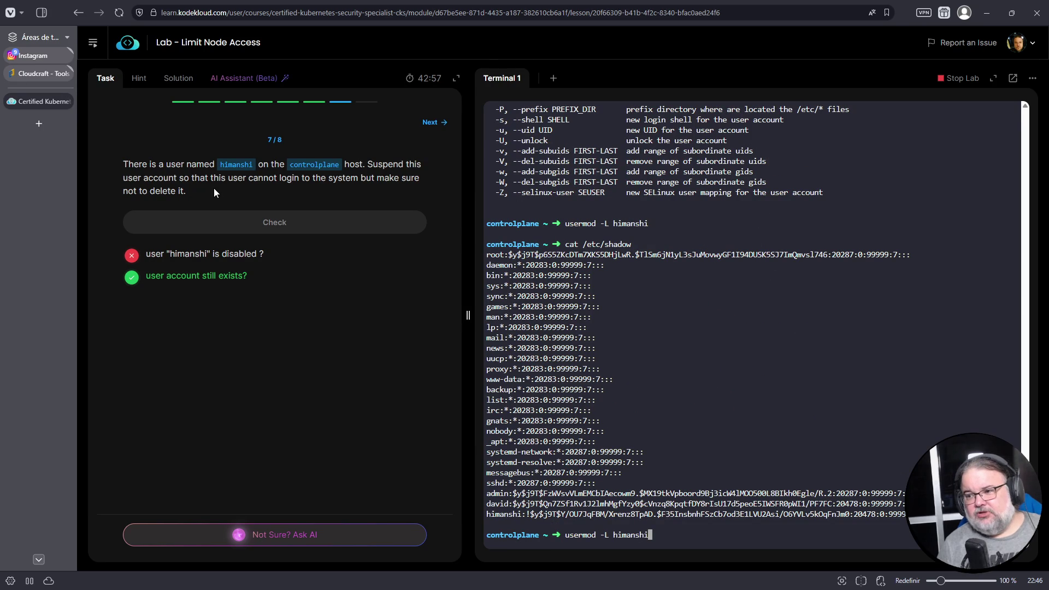
click(138, 79)
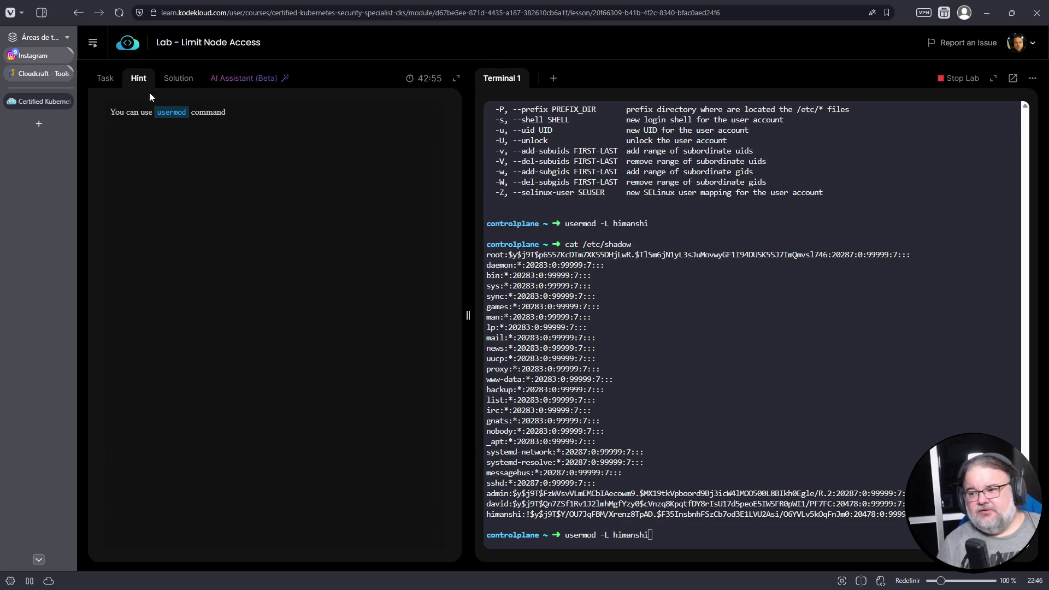
click(180, 80)
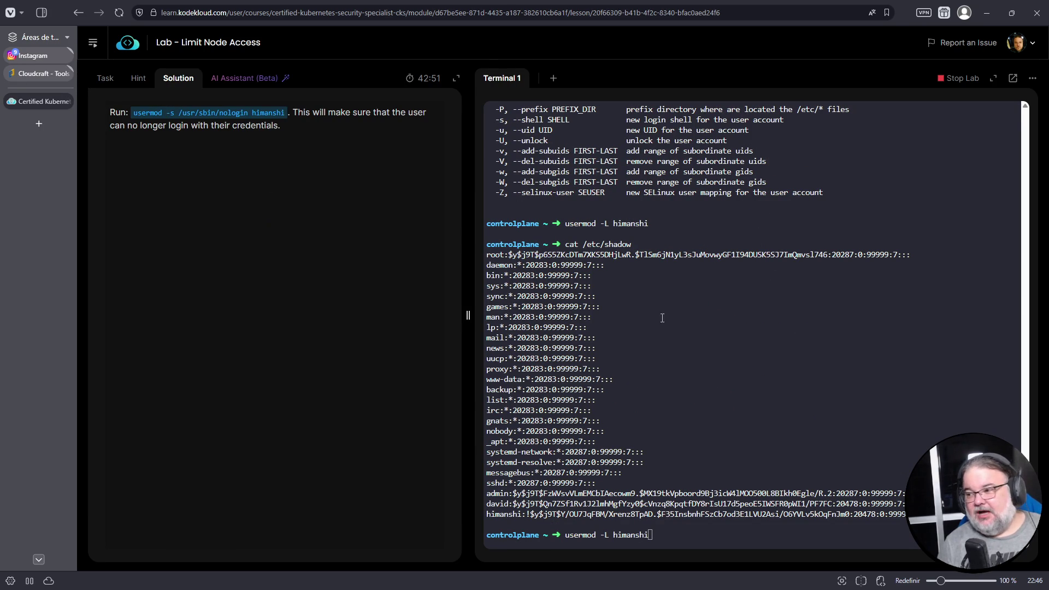
scroll(663, 318, up, 3)
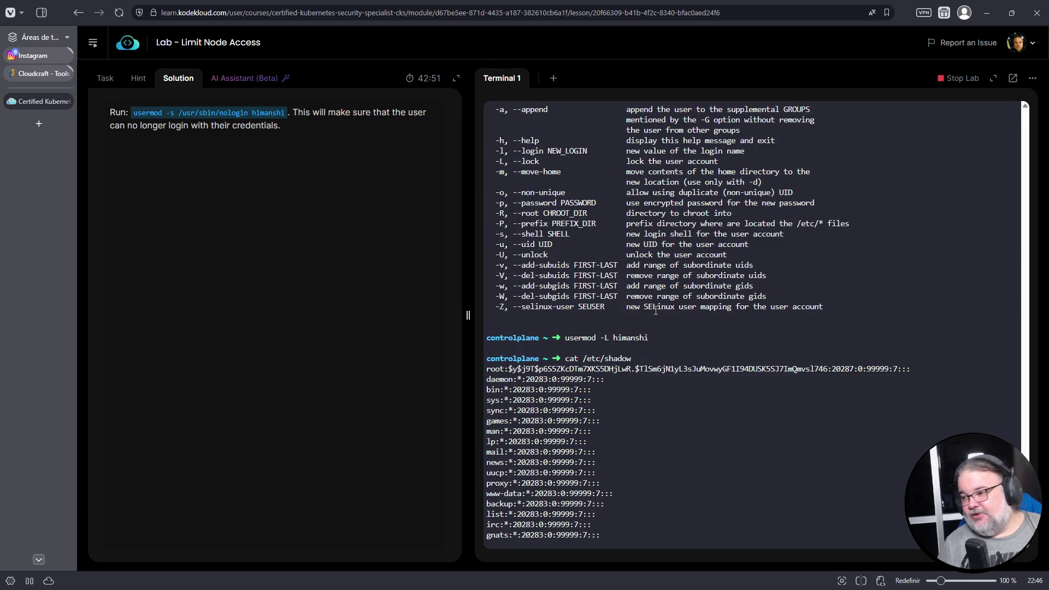
Step: Change the lab user's shell to /dev/nologin with usermod -s, then recheck task 7
triple_click(533, 234)
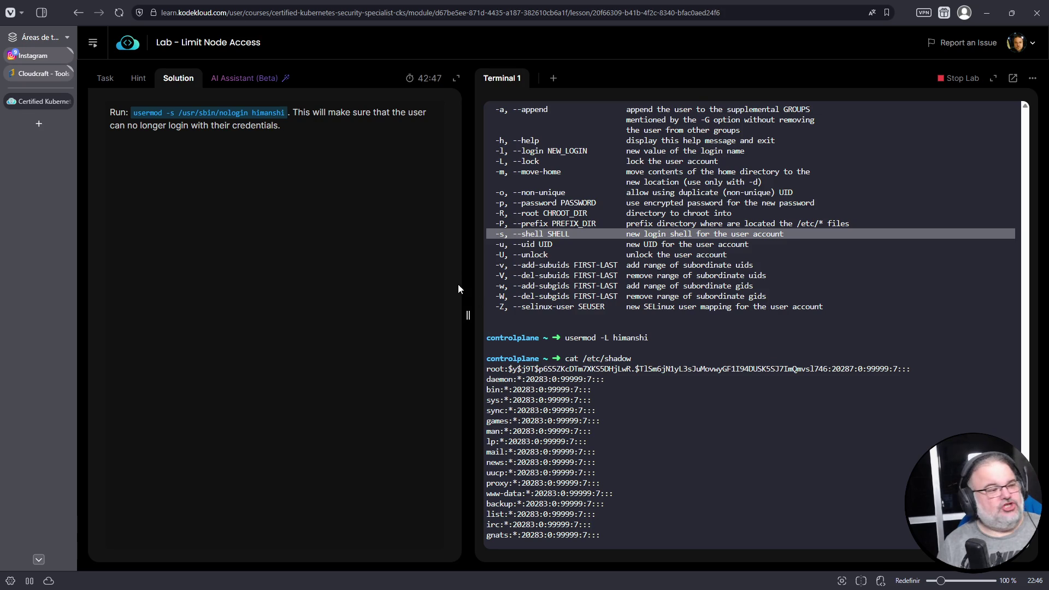
key(Up)
key(Up)
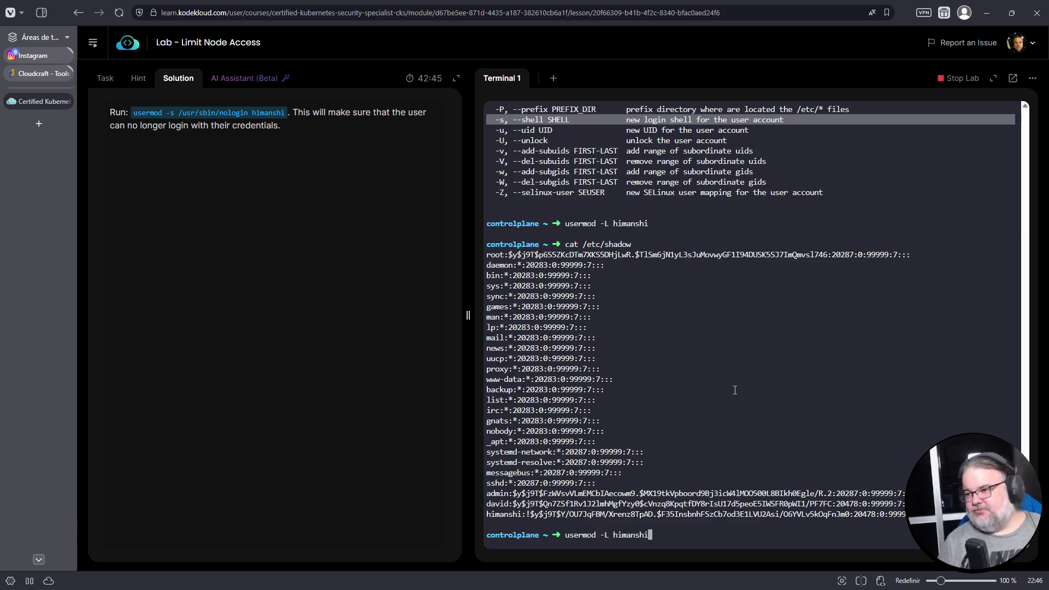
key(Home)
key(Right)
key(Right)
key(Right)
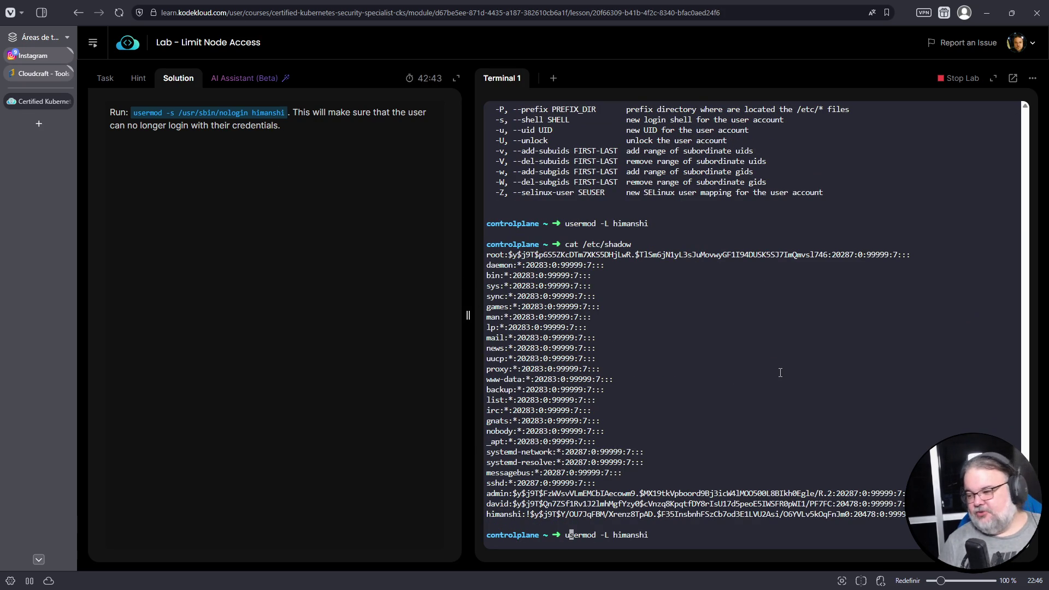
key(BackSpace)
text(s /dev/null)
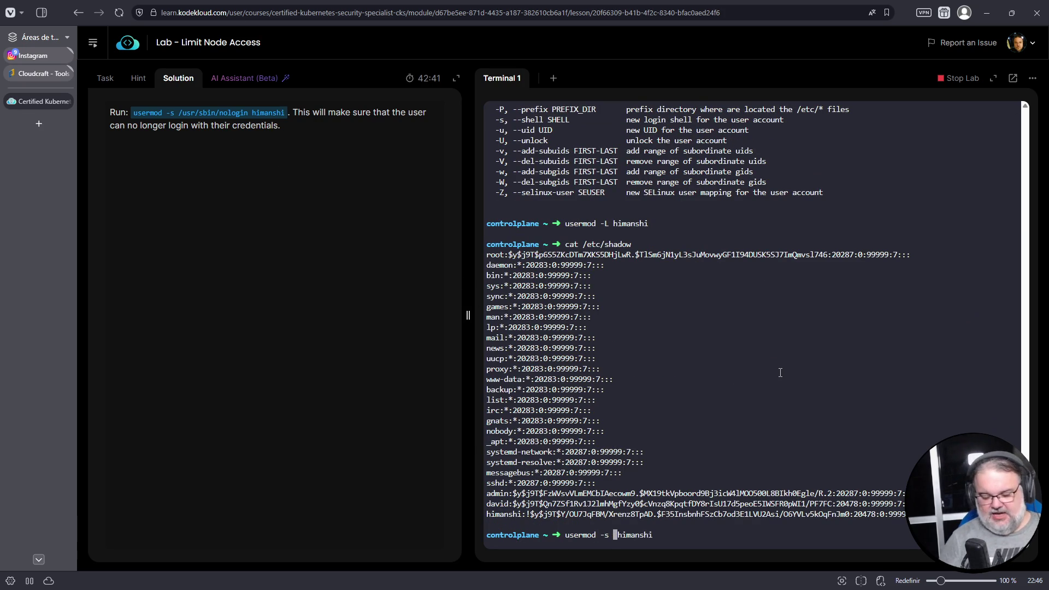
key(BackSpace)
key(BackSpace)
key(BackSpace)
text(ologin)
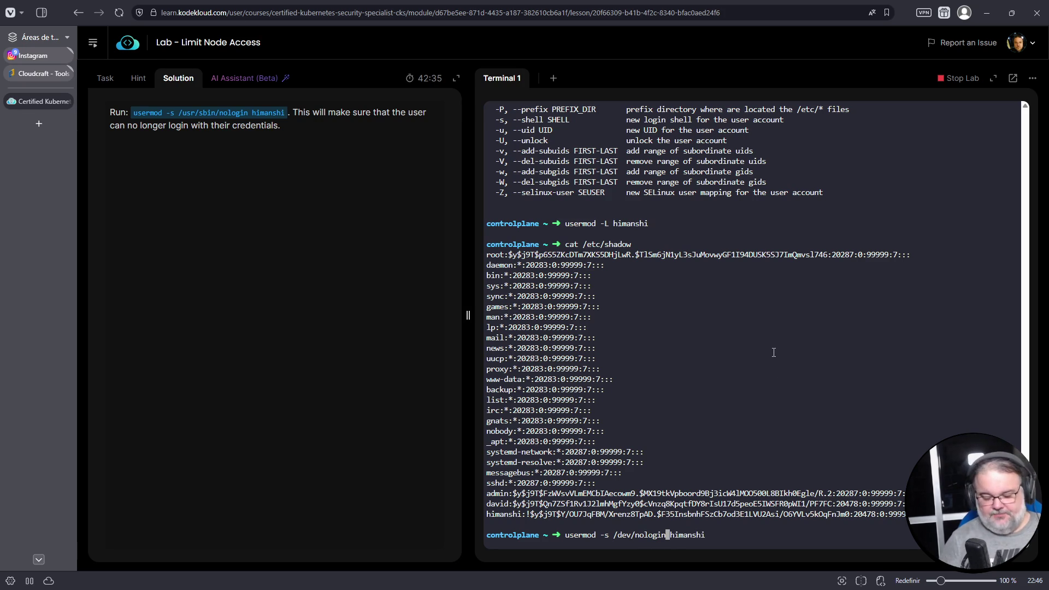
key(ctrl+l)
key(Return)
click(102, 81)
click(218, 221)
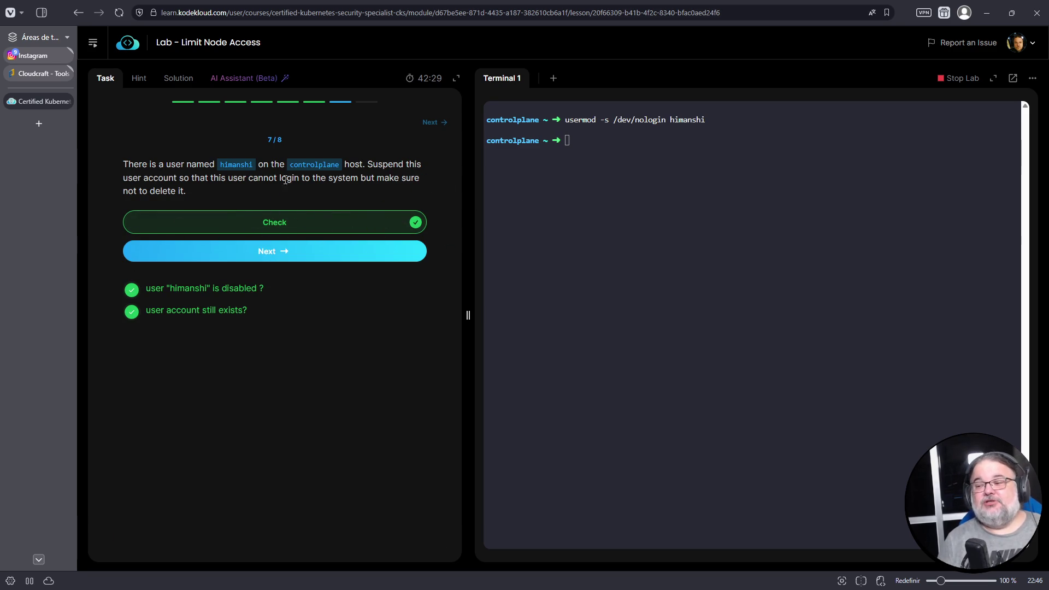
Step: Move to task 8 and list the useradd --help options
click(274, 253)
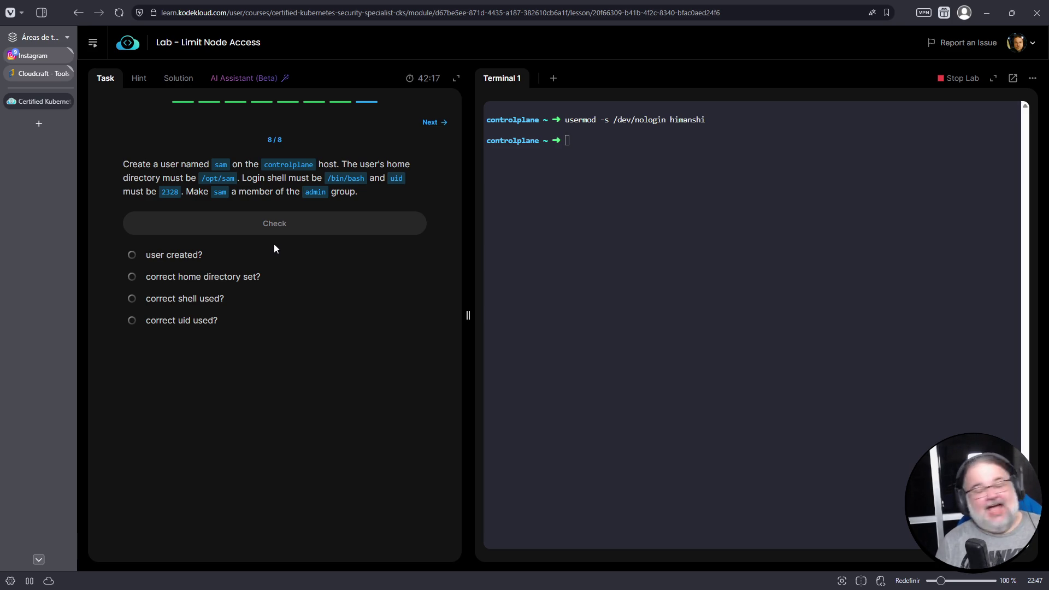
click(617, 271)
text(useradd --help)
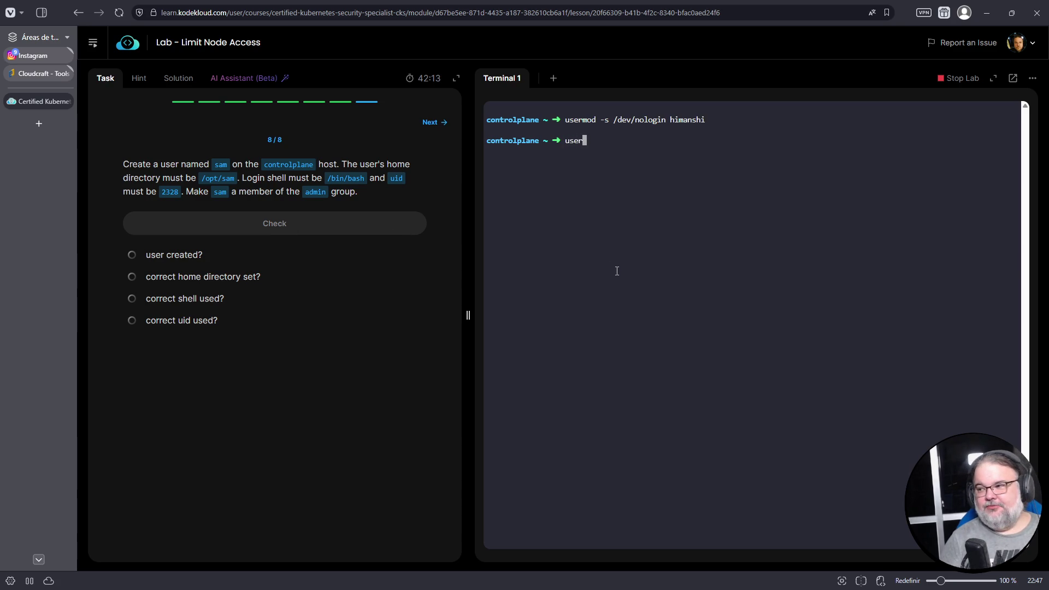
key(Return)
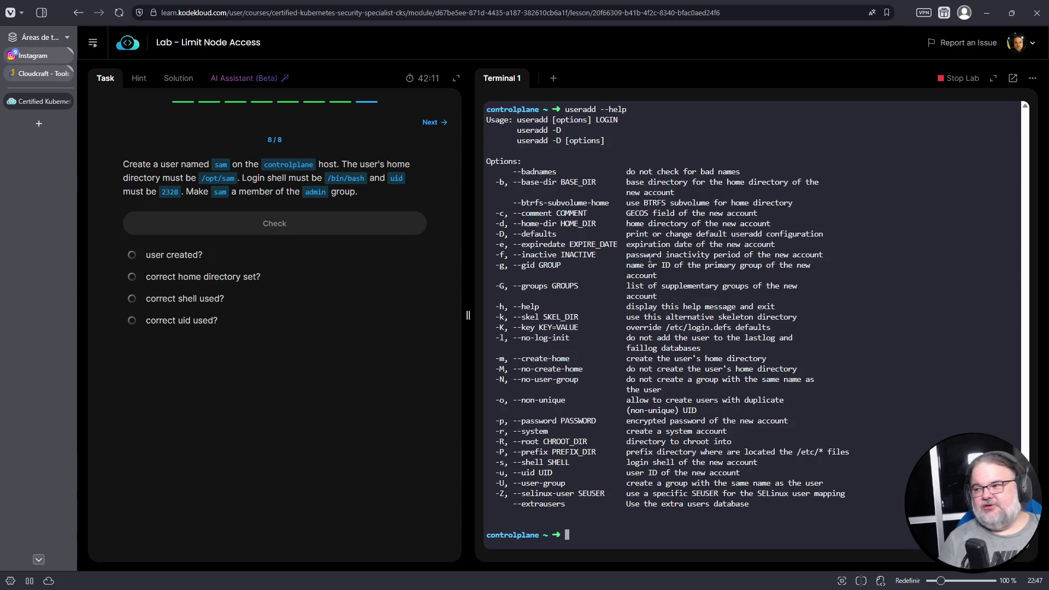
Step: Run useradd -b /opt/sam -s /bin/bash -u 2328 -G admin sam and verify task 8
key(Up)
key(BackSpace)
key(BackSpace)
key(BackSpace)
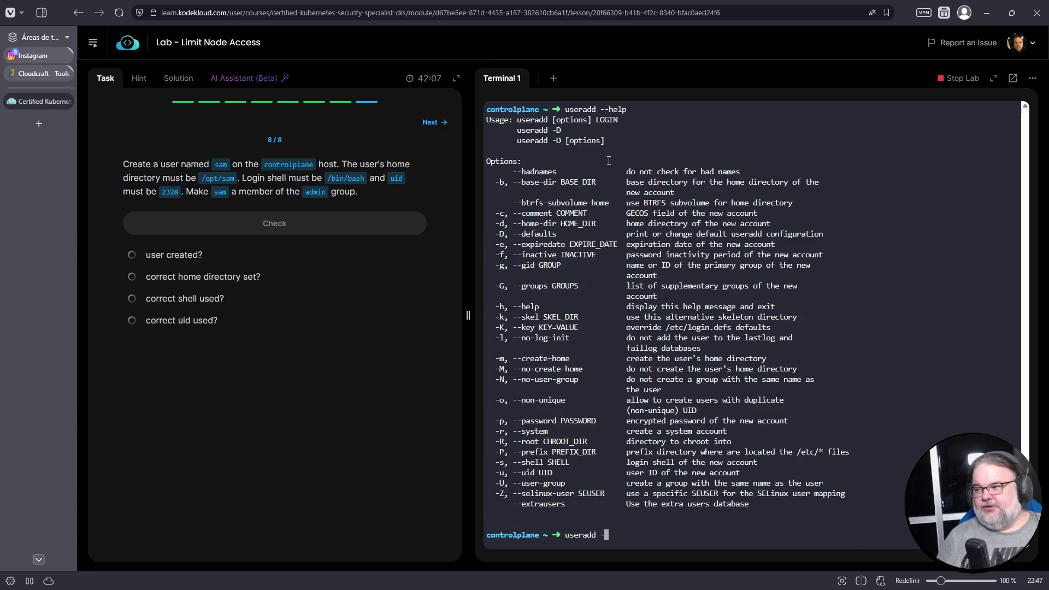
text(b /)
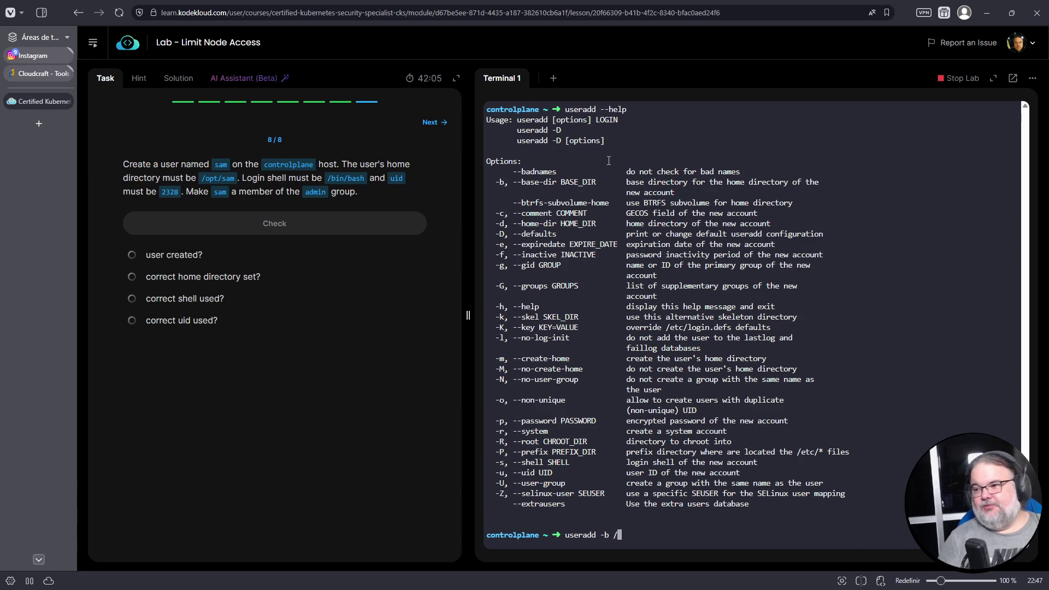
text(opt/sam)
key(BackSpace)
key(BackSpace)
key(BackSpace)
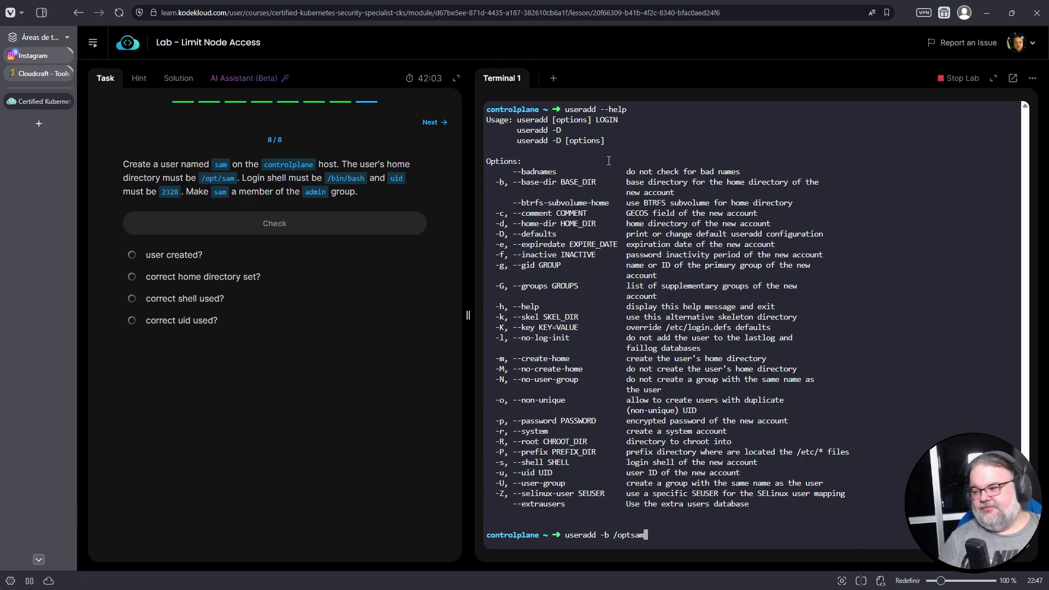
text(/sam )
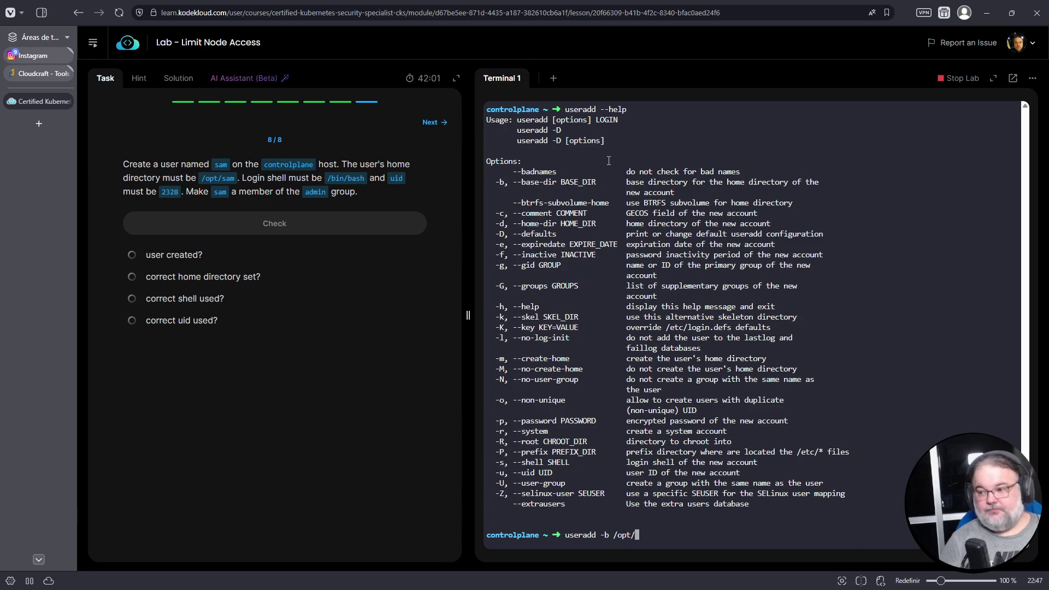
text(-s /bin/bash )
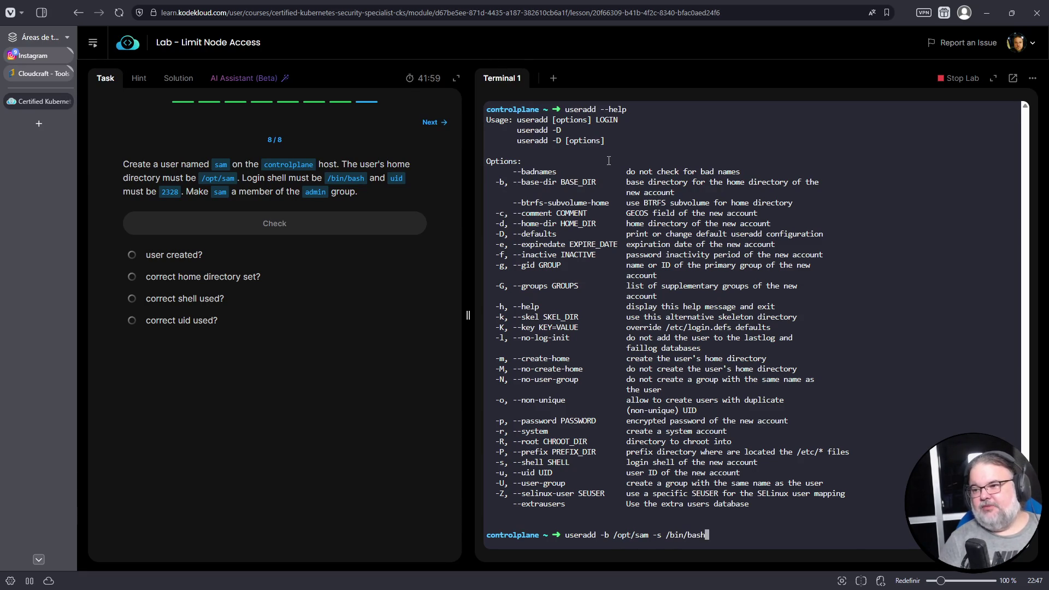
text(-)
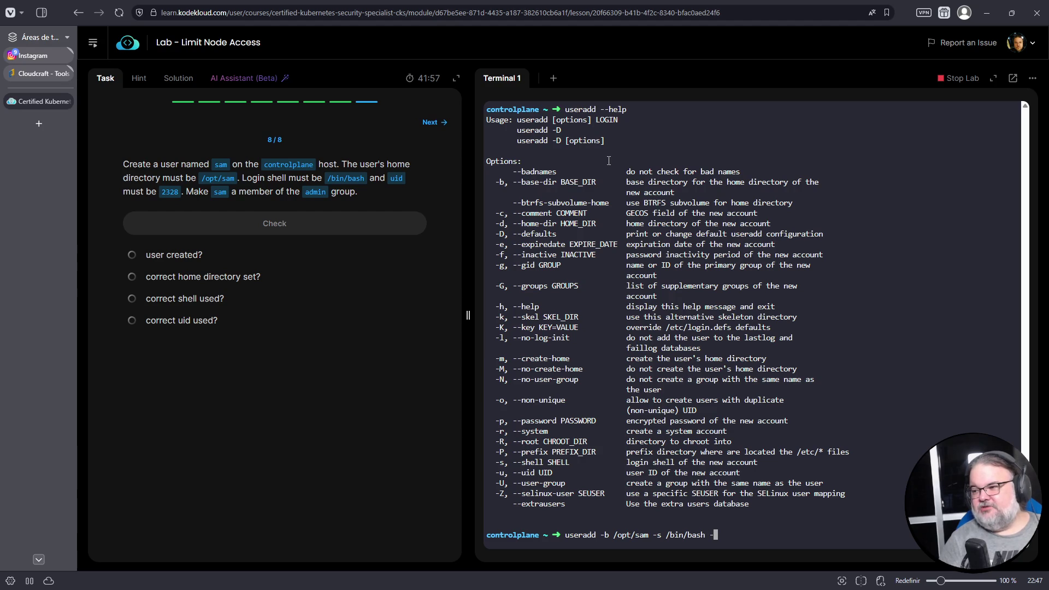
text(u )
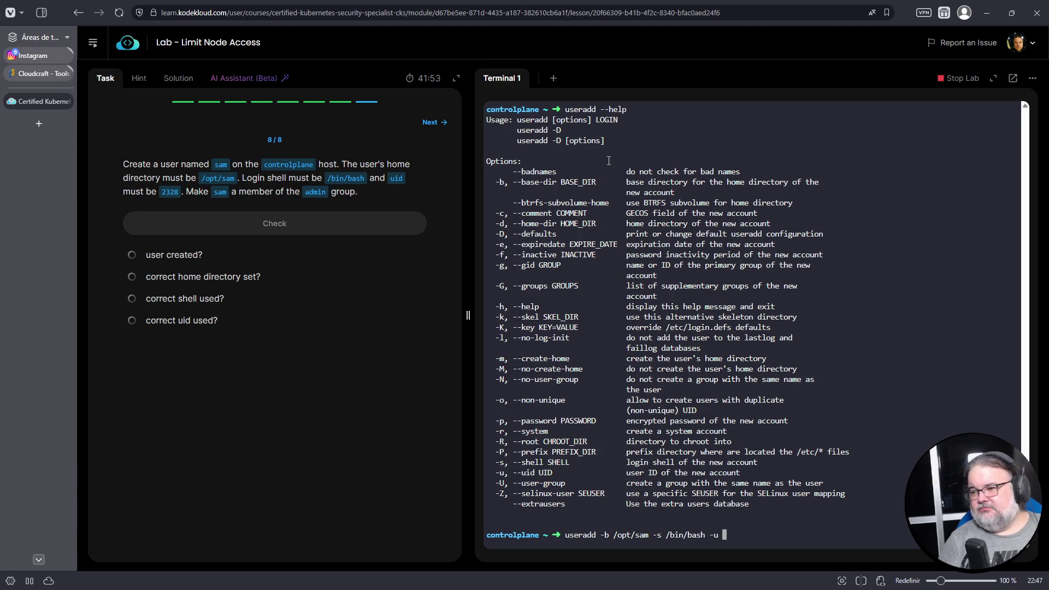
text(2328)
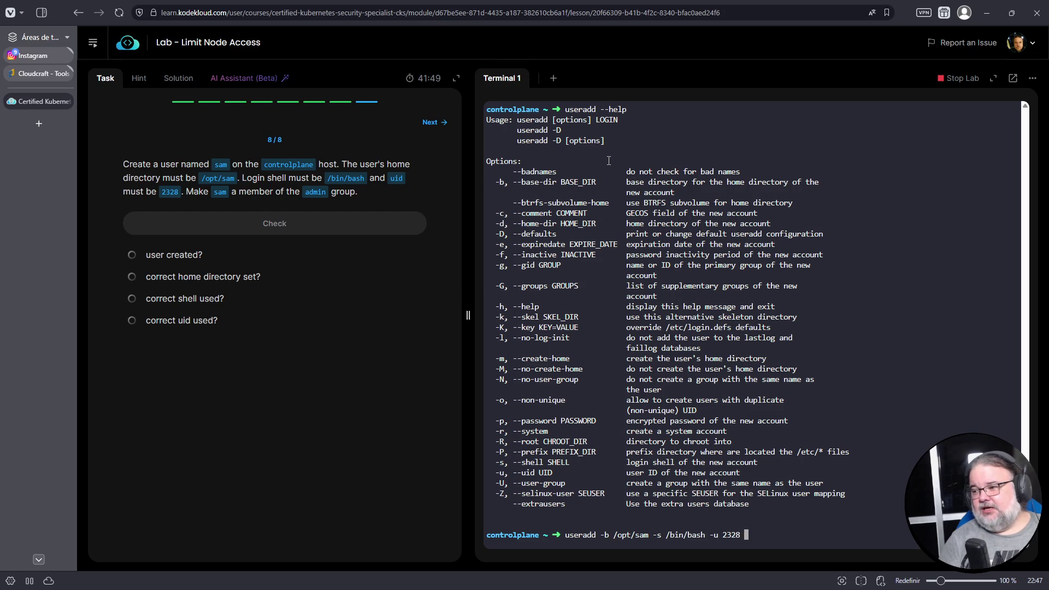
text( 0G admin)
key(Left)
key(Left)
key(Left)
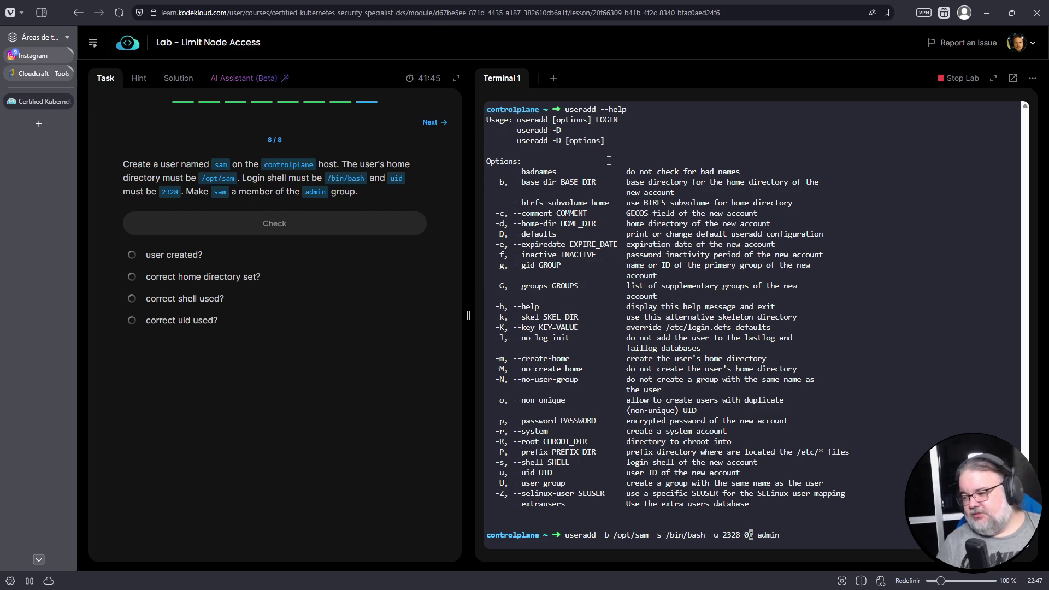
key(BackSpace)
text(-)
key(End)
text(sam)
key(Return)
click(275, 224)
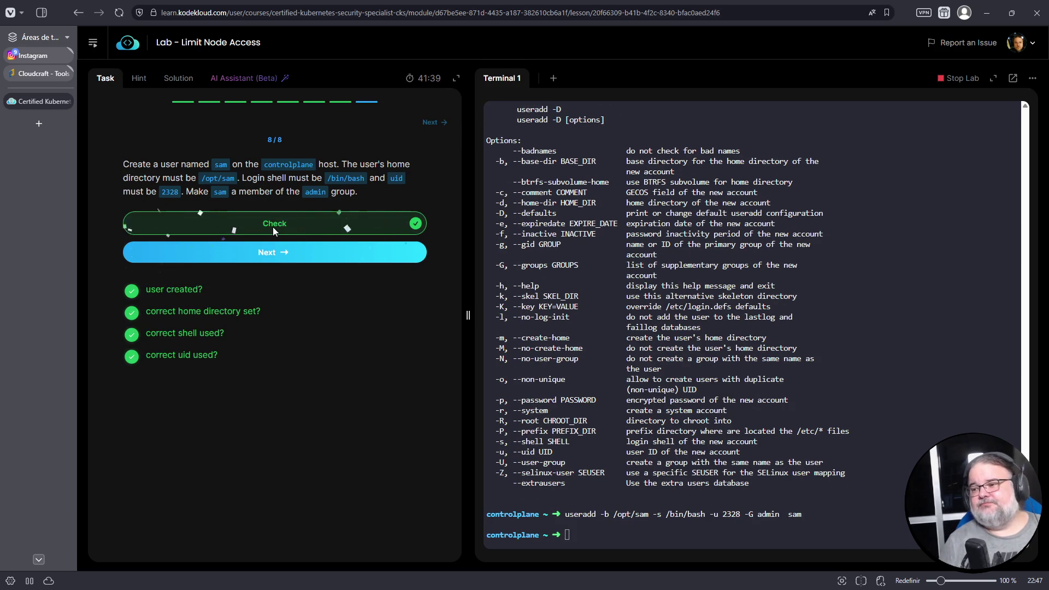
Step: End the Limit Node Access lab session and submit feedback marked No issues faced
click(288, 252)
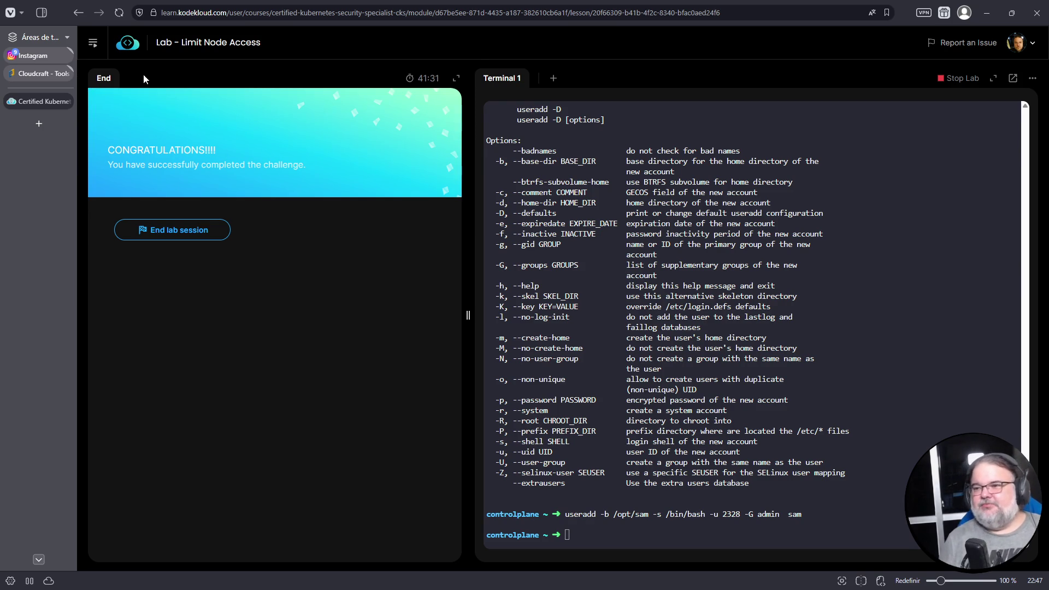
click(168, 229)
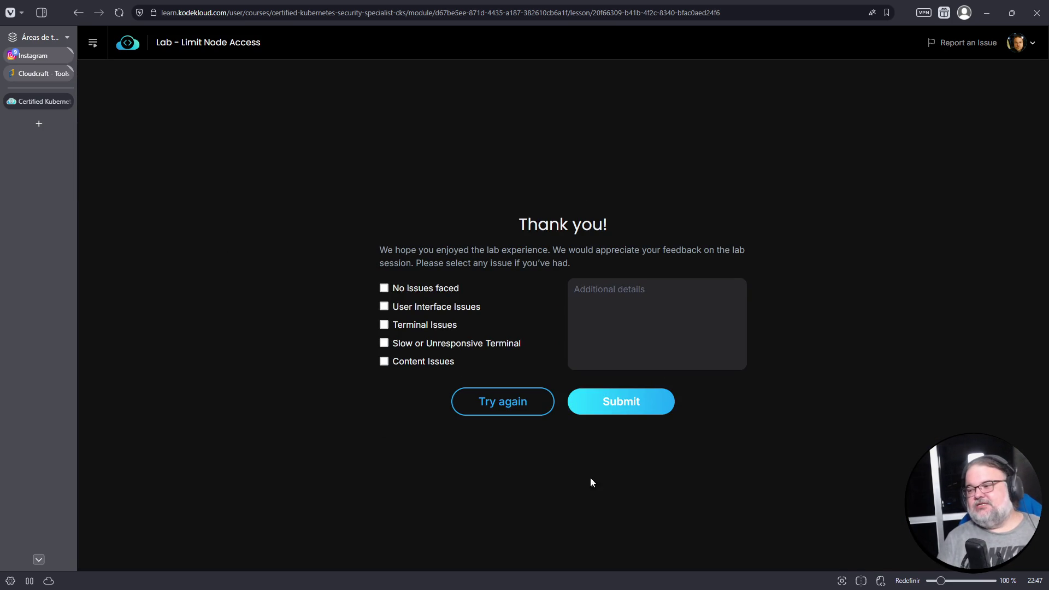
click(432, 290)
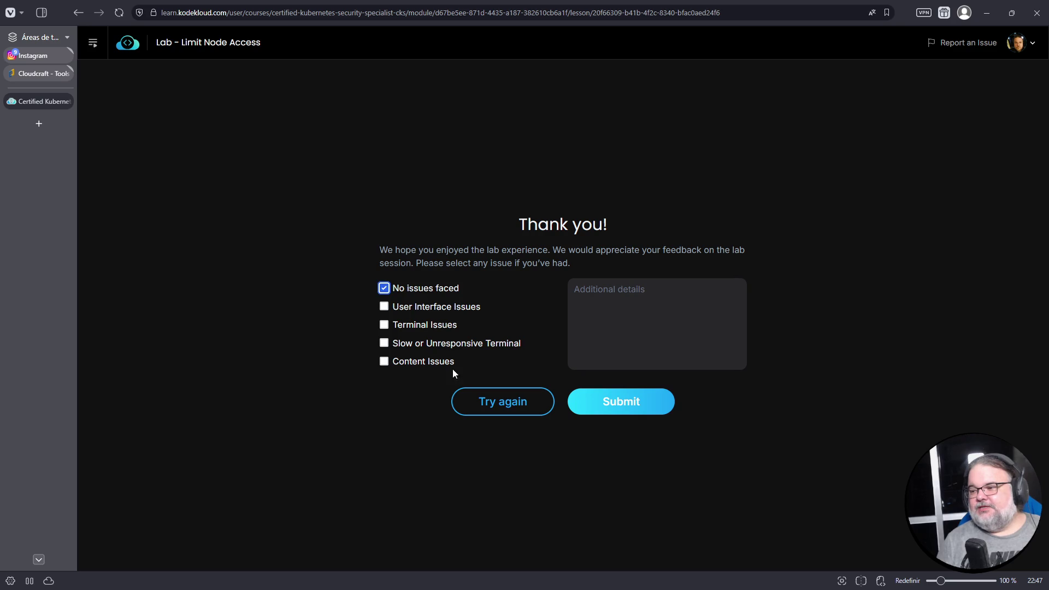
click(625, 405)
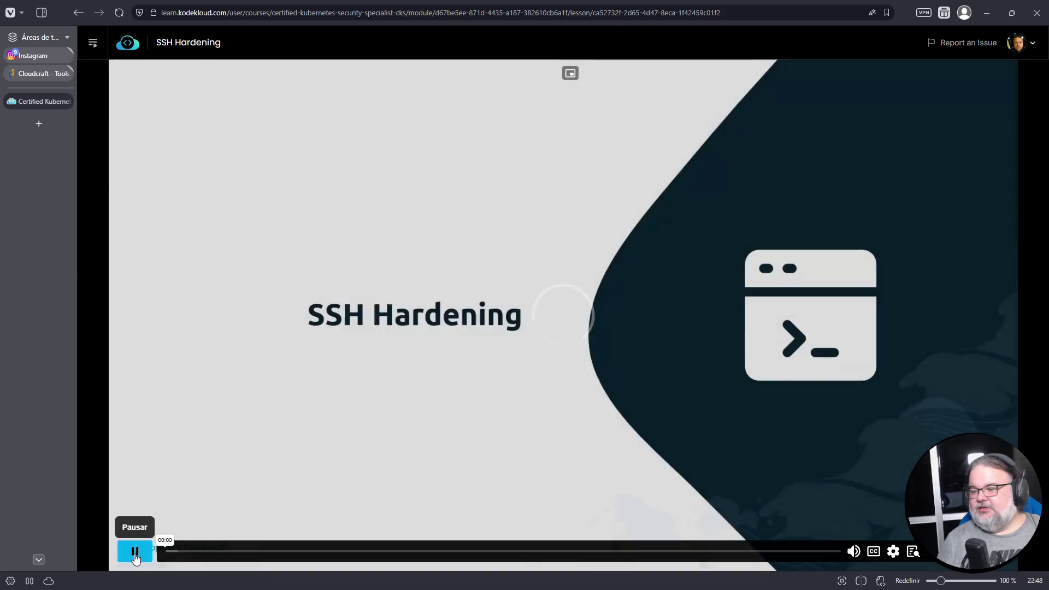
Step: Pause the lesson video and pick Lab - SSH Hardening and sudo from the course outline
click(136, 553)
click(93, 43)
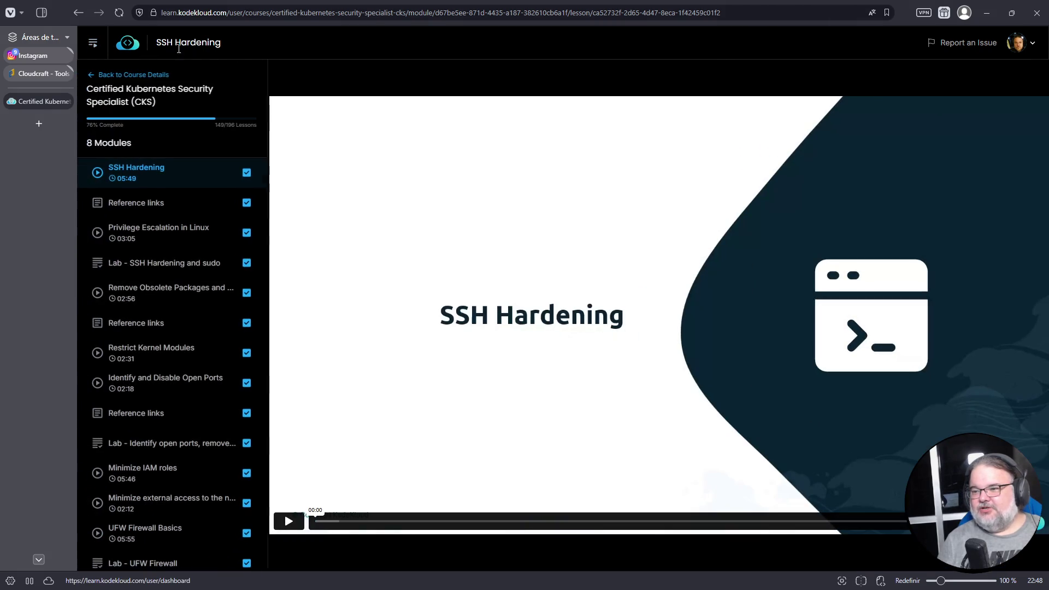
scroll(184, 273, up, 3)
scroll(184, 273, down, 3)
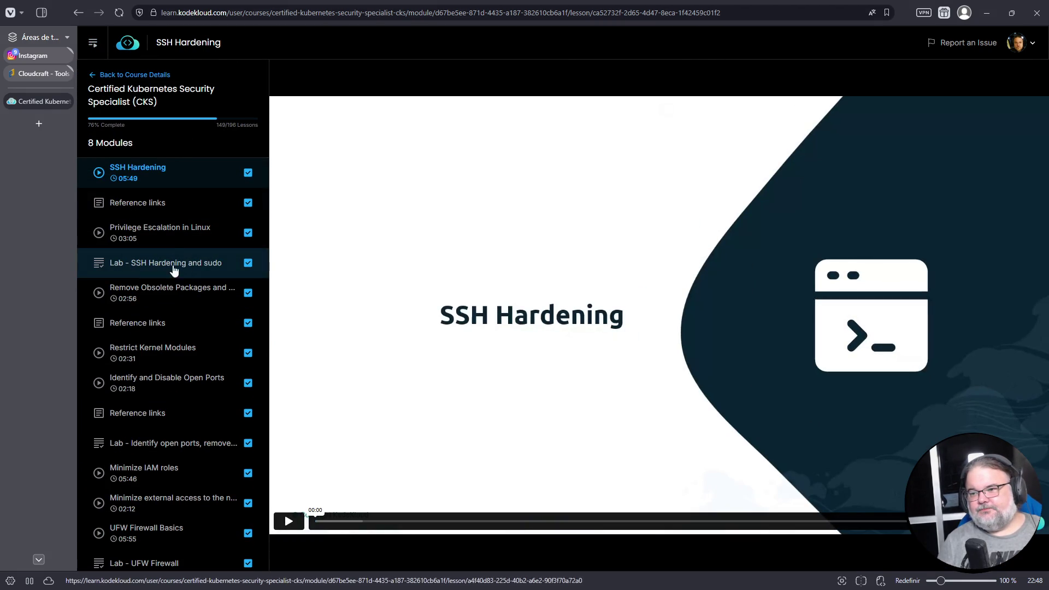
scroll(196, 240, up, 1)
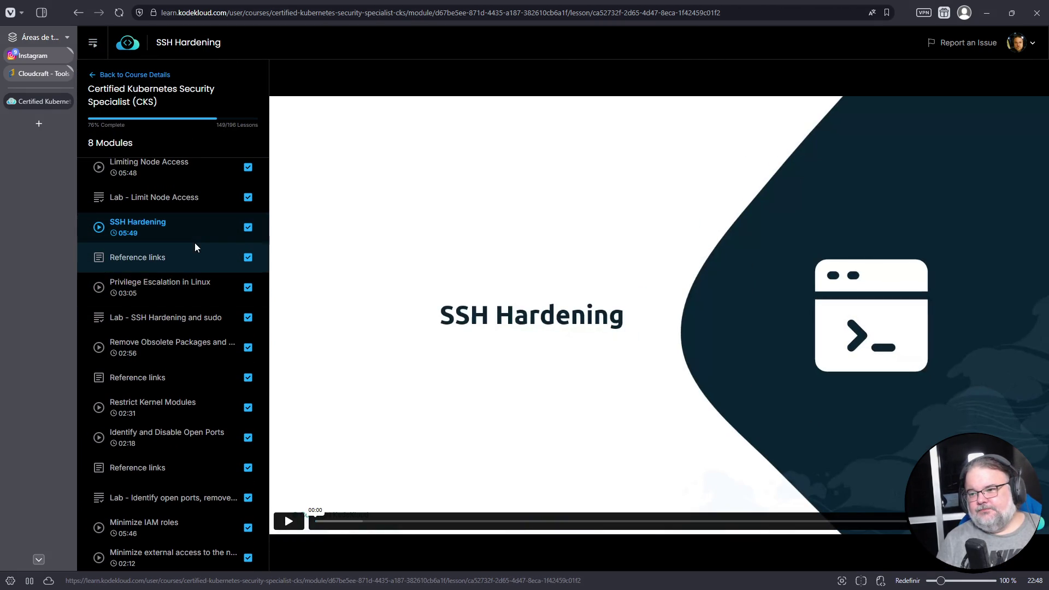
click(176, 317)
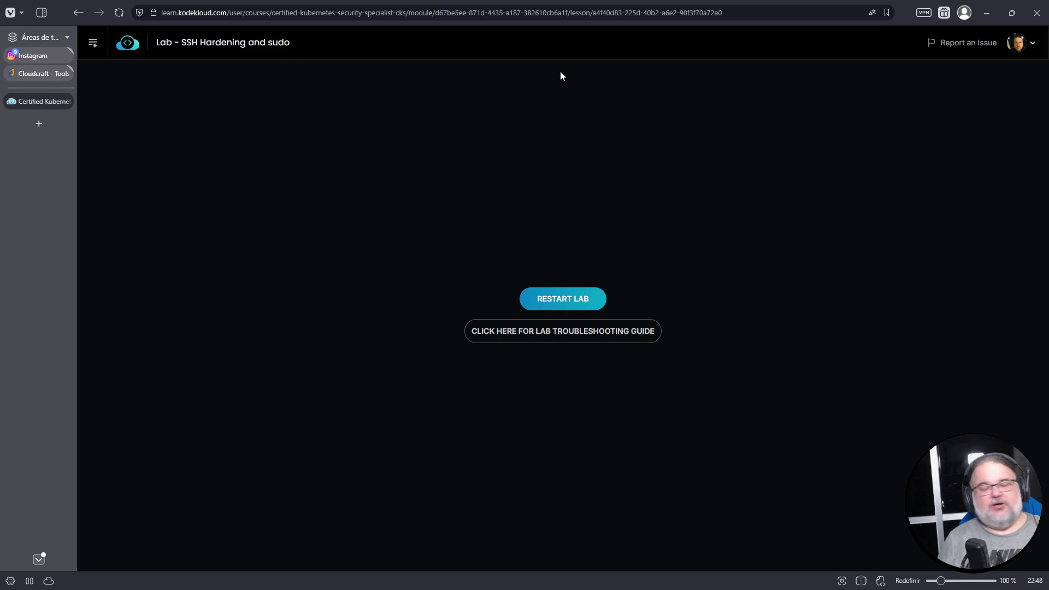
Step: Copy the SSH Hardening lab page's URL and open a new browser tab
click(578, 16)
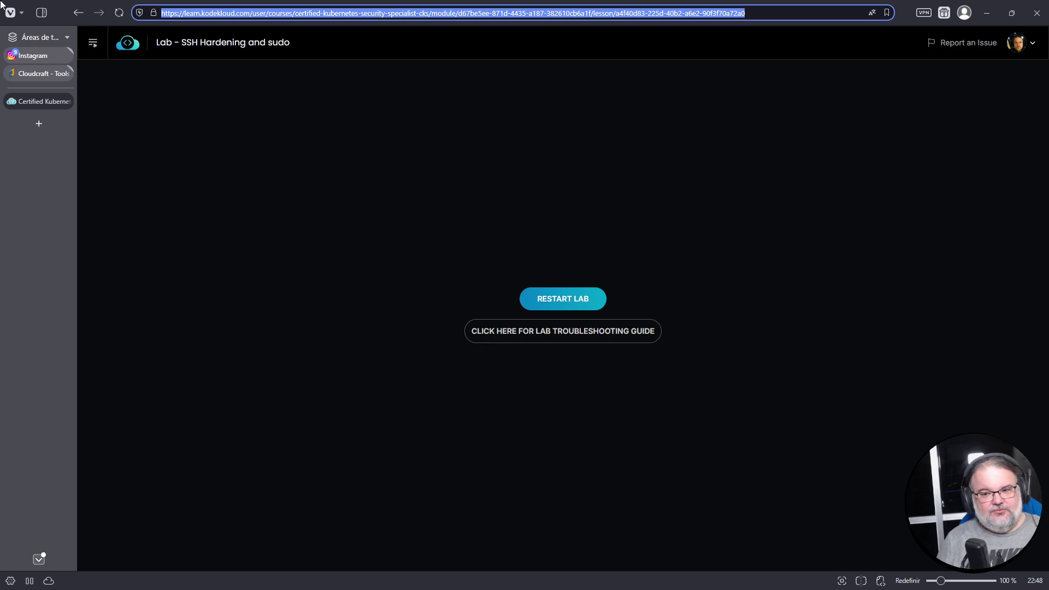
key(ctrl+c)
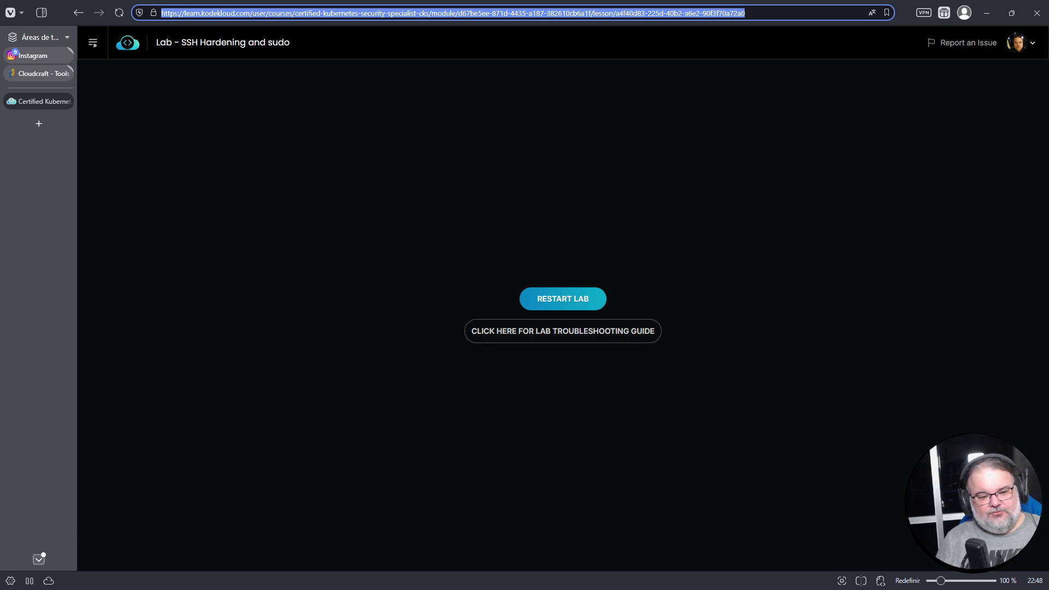
key(Escape)
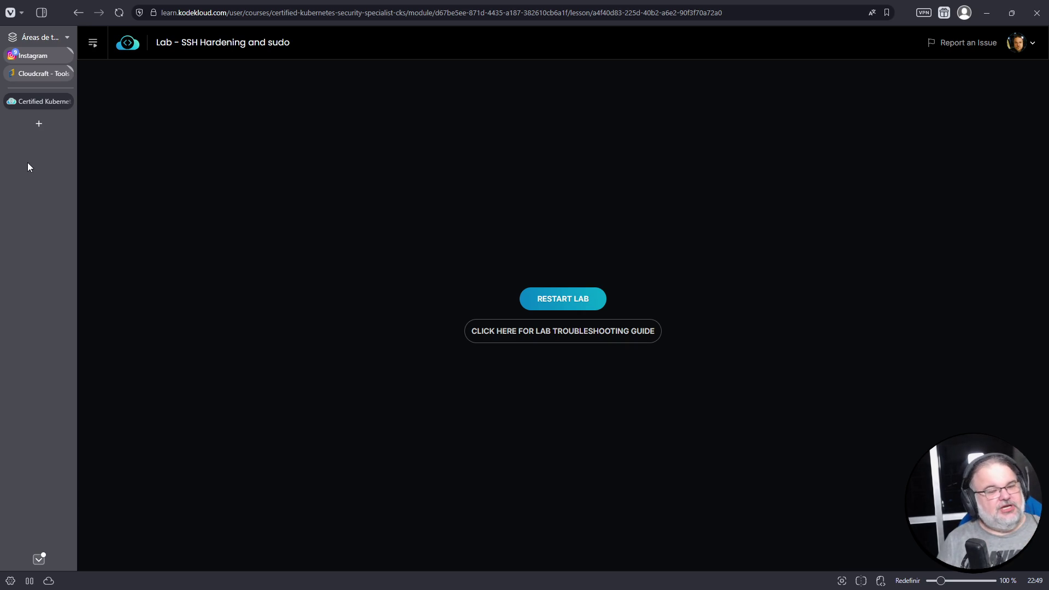
click(37, 125)
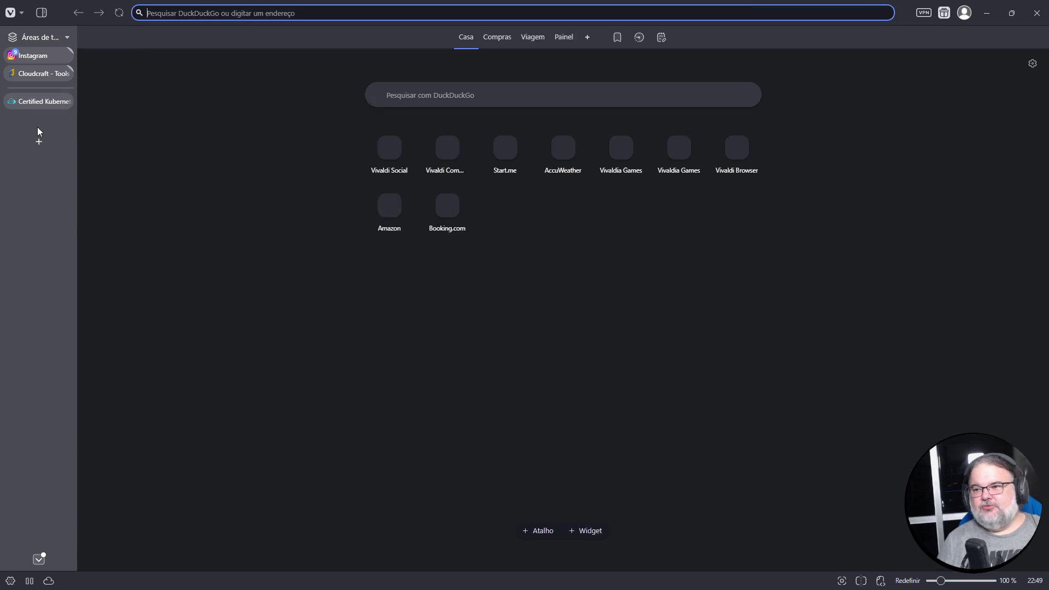
Step: Search 'oracle cloud always free' and open the Oracle Cloud Free Tier result
click(239, 14)
text(oracle cloud always f)
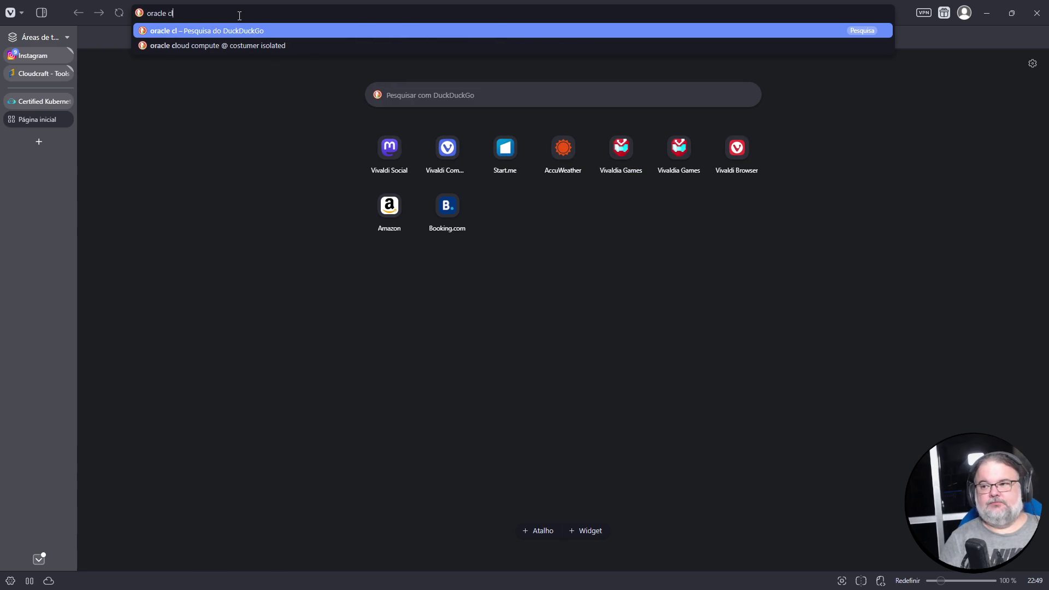
text(ree)
key(Return)
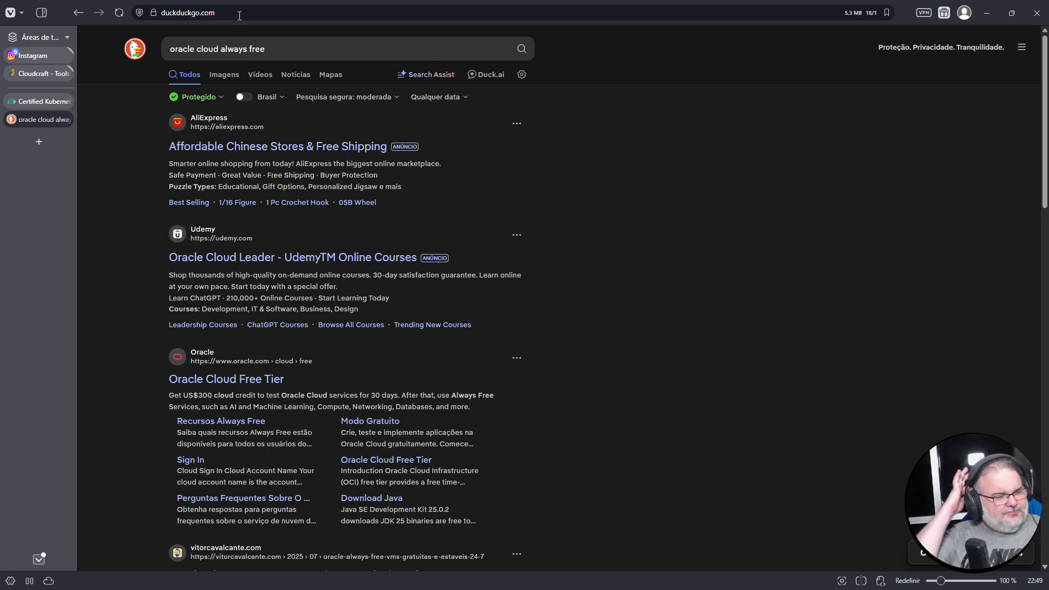
scroll(382, 232, down, 3)
click(266, 215)
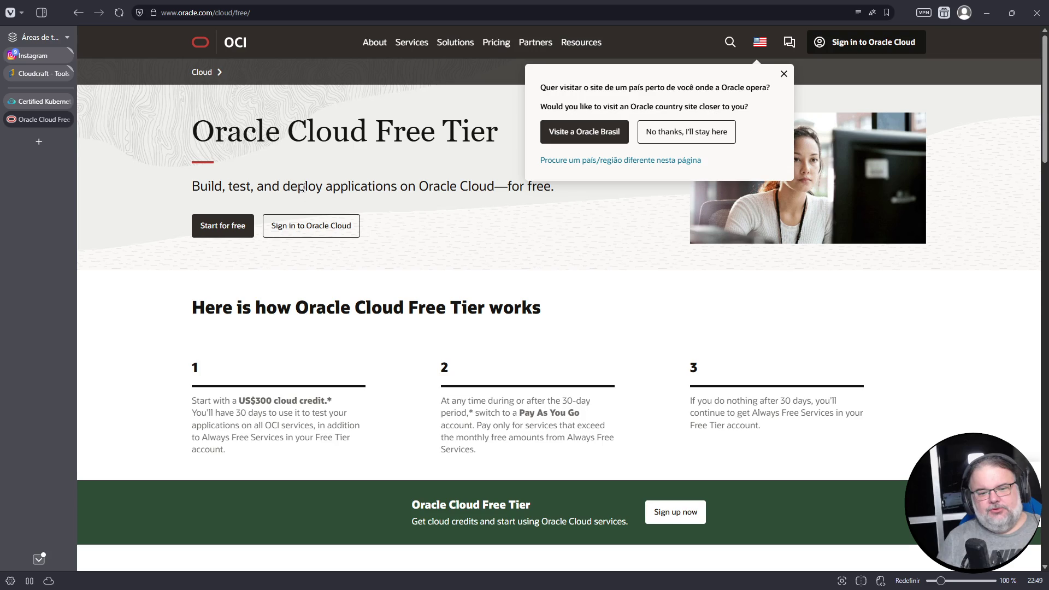
Step: In another new tab, search 'gcp alaways free' and scroll the results
click(331, 6)
key(ctrl+t)
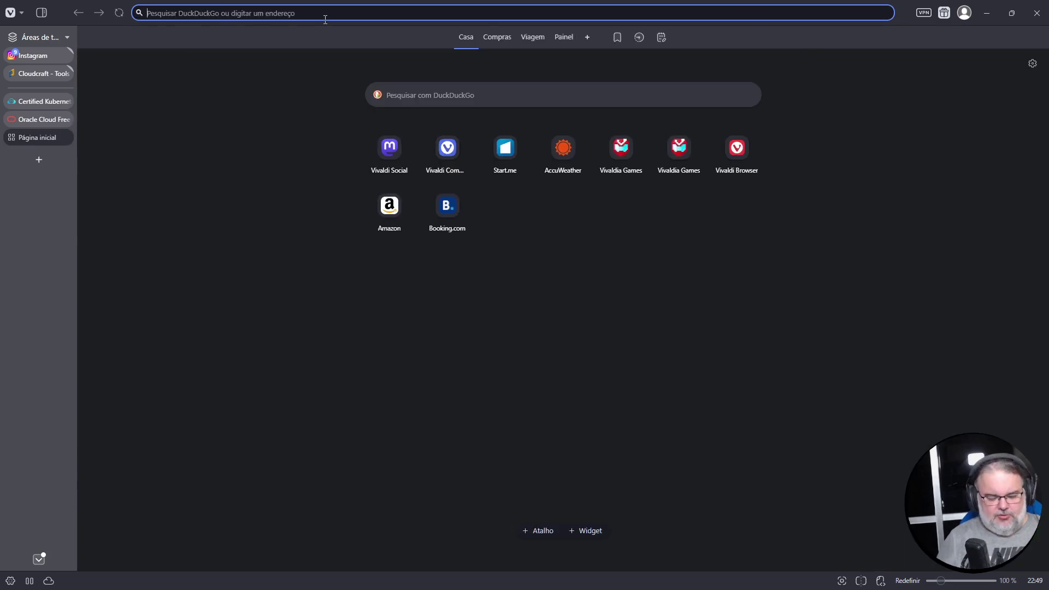
text(gcp alaways free)
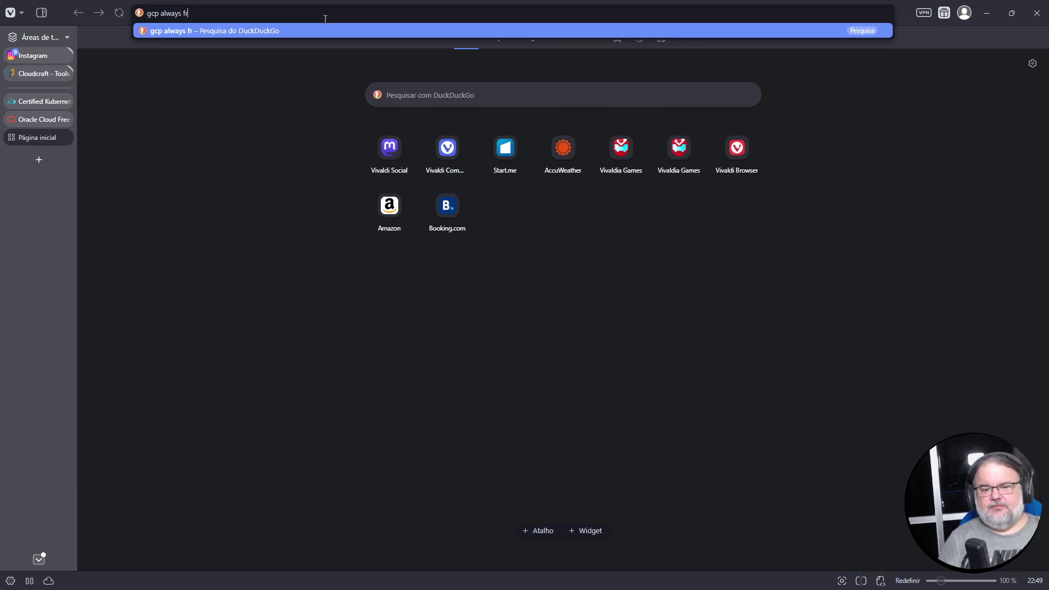
key(Return)
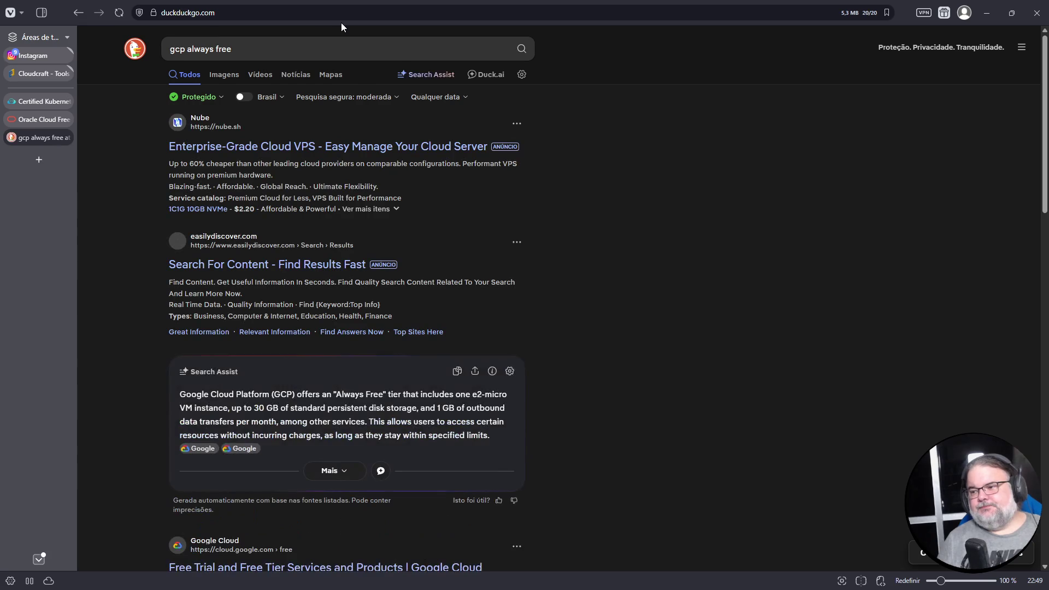
scroll(483, 299, down, 5)
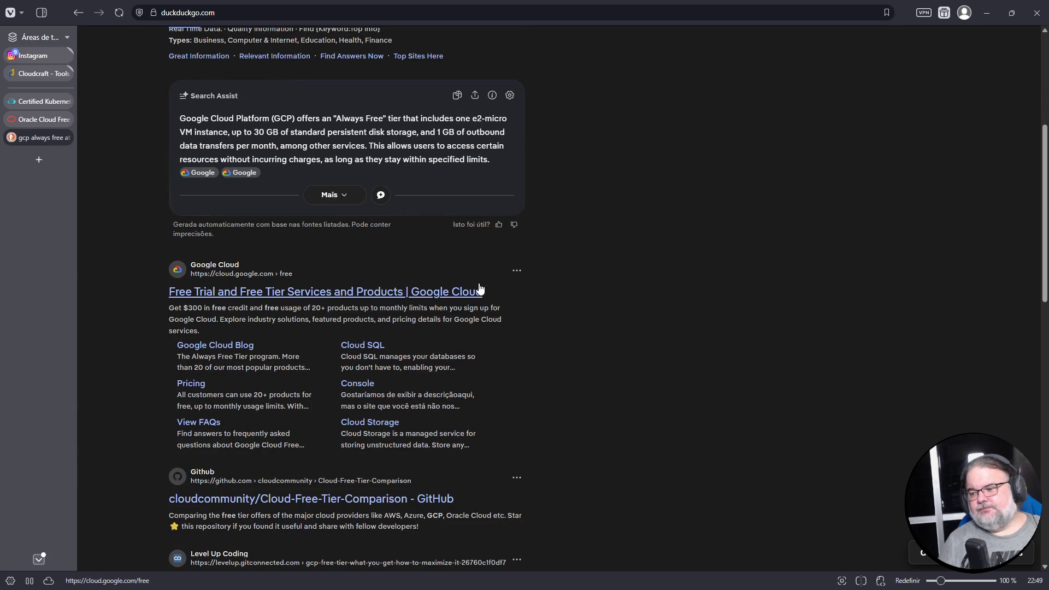
Step: Open the Cloud-Free-Tier-Comparison repo, highlight the AWS Lambda free-requests line, then open a new tab
click(295, 499)
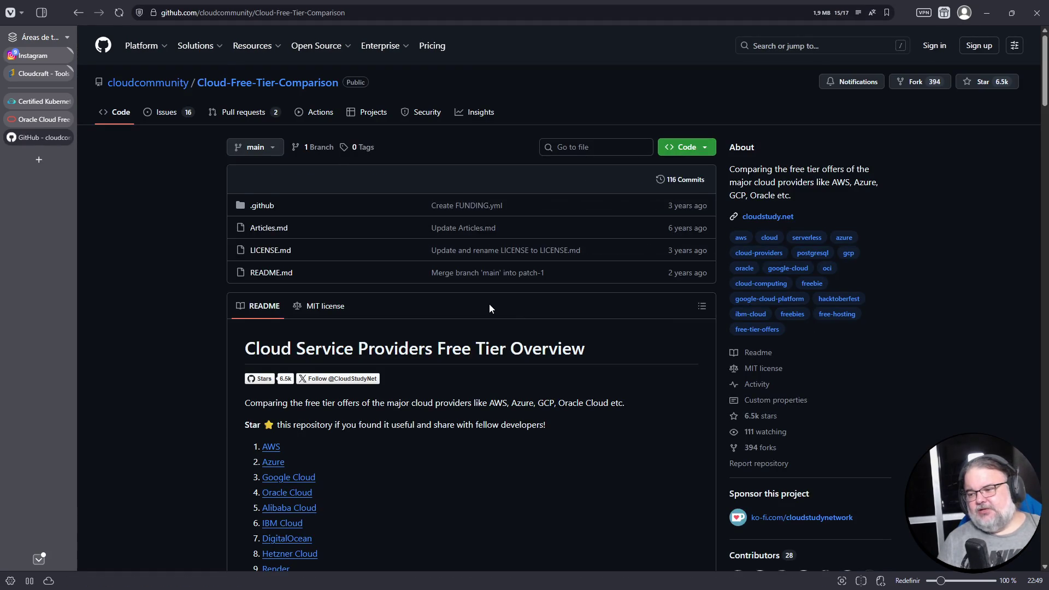
scroll(488, 308, down, 8)
scroll(487, 308, down, 3)
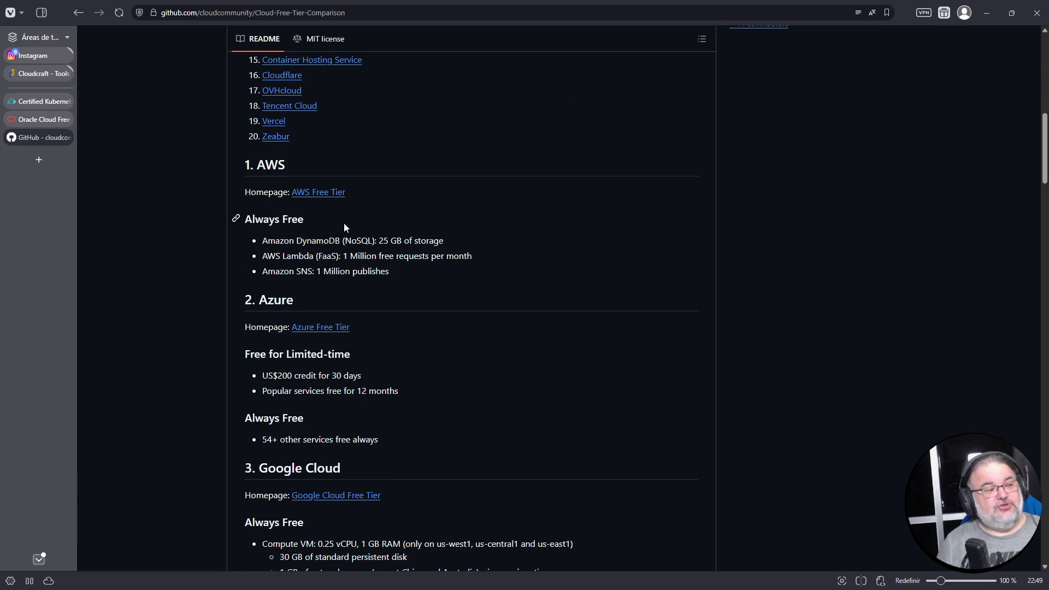
triple_click(287, 252)
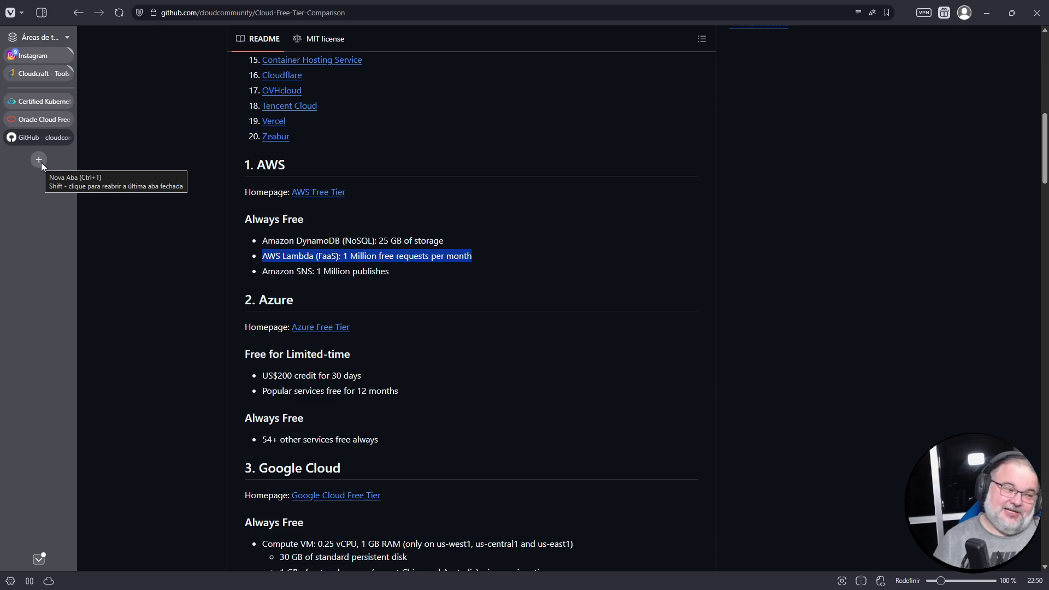
click(39, 160)
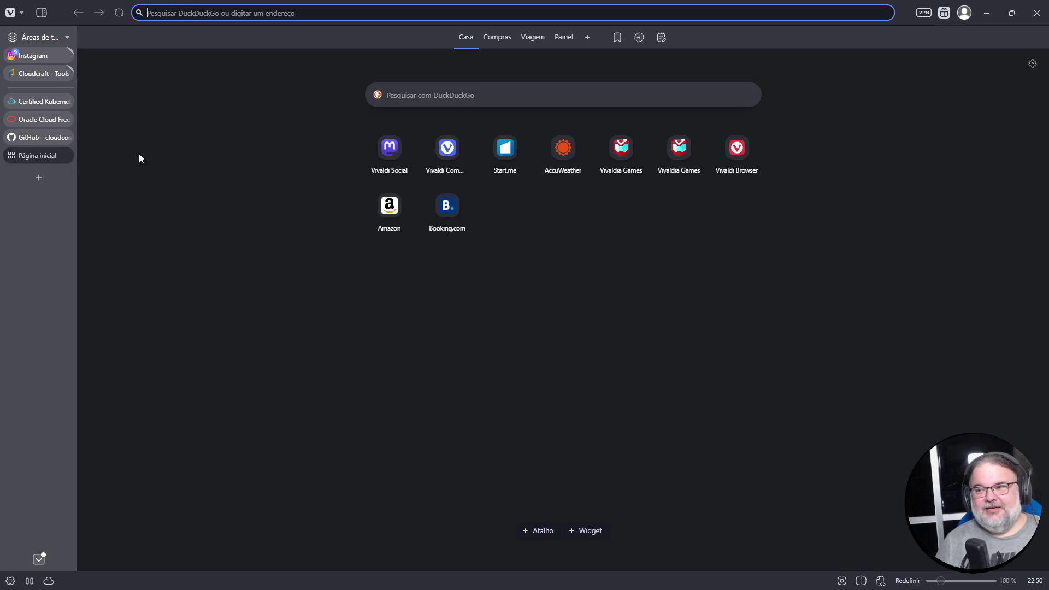
Step: Search 'nubank' from the start page, scroll through its news results, then close that tab
click(452, 91)
text(nubank)
key(Return)
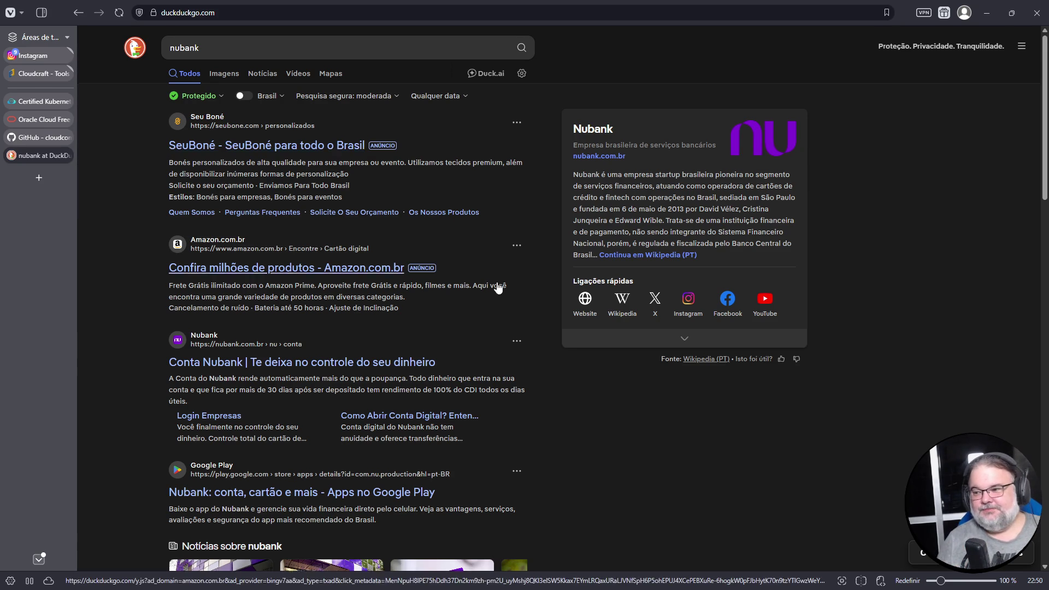
scroll(495, 278, down, 4)
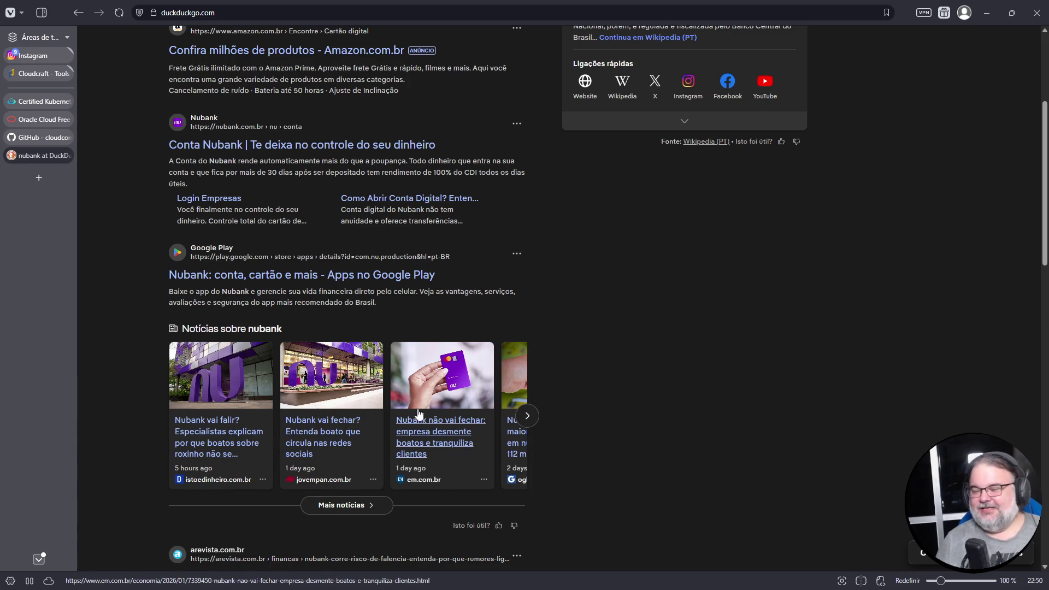
scroll(415, 418, down, 3)
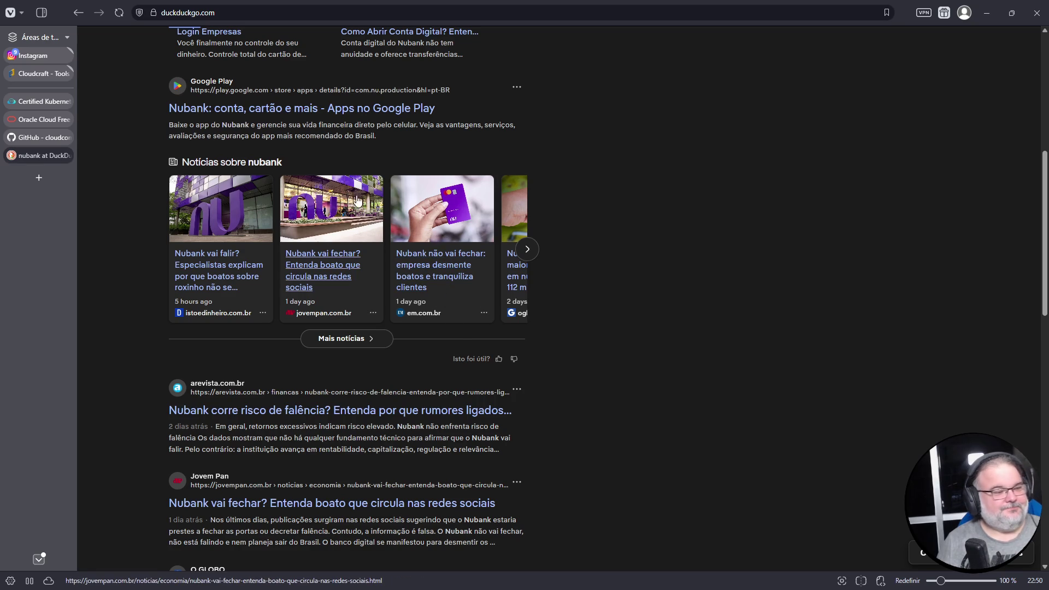
click(66, 156)
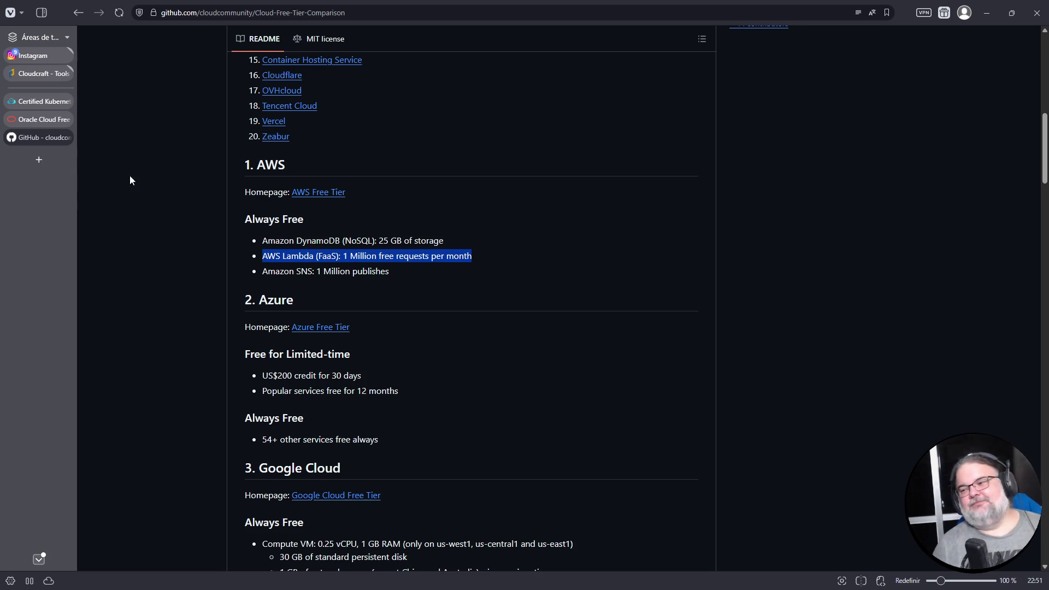
Step: Select the Cloud-Free-Tier-Comparison README tab's current address so a new search can replace it
click(391, 13)
double_click(390, 13)
click(391, 13)
Step: Search DuckDuckGo for 'will bank', skim the results, then close that tab
text(will bank)
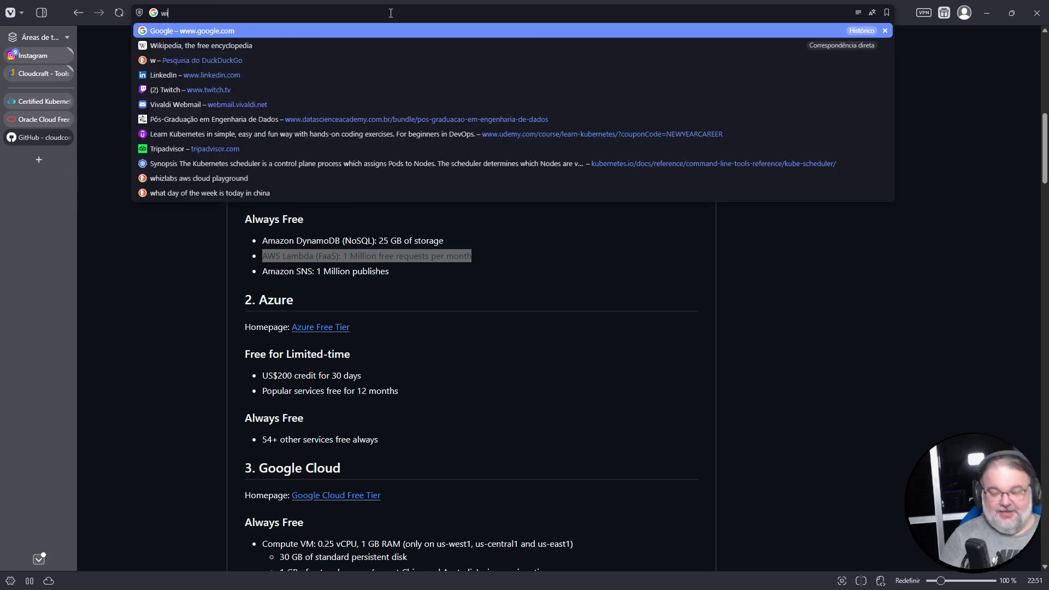
key(Return)
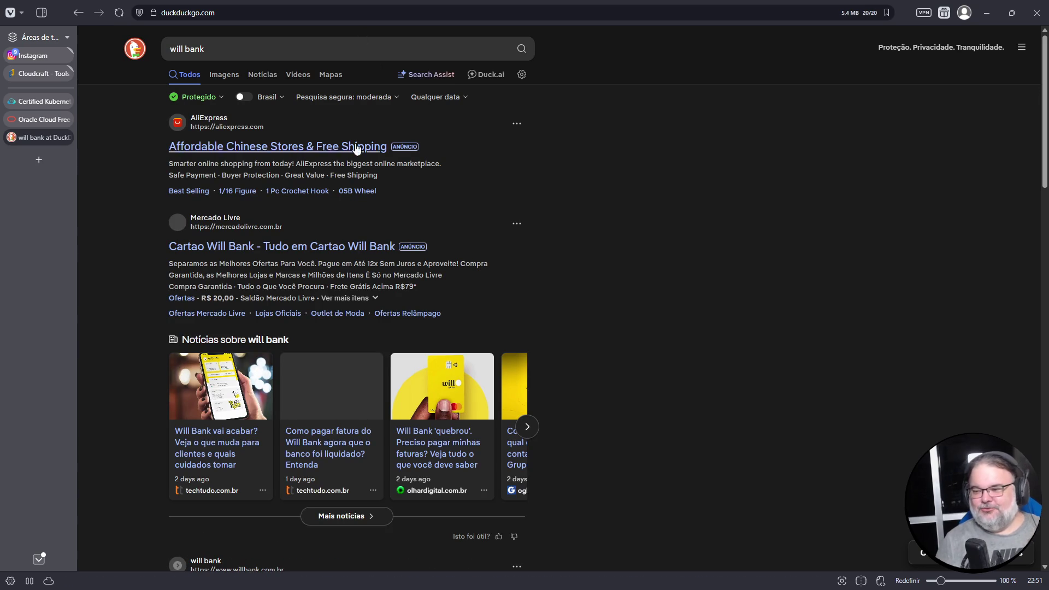
scroll(352, 306, down, 3)
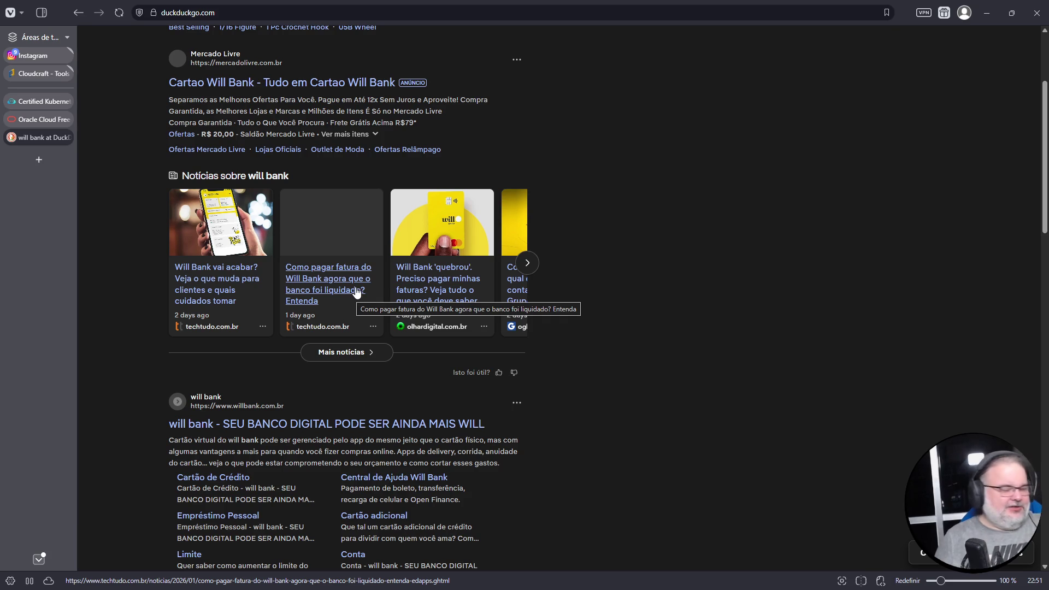
click(65, 137)
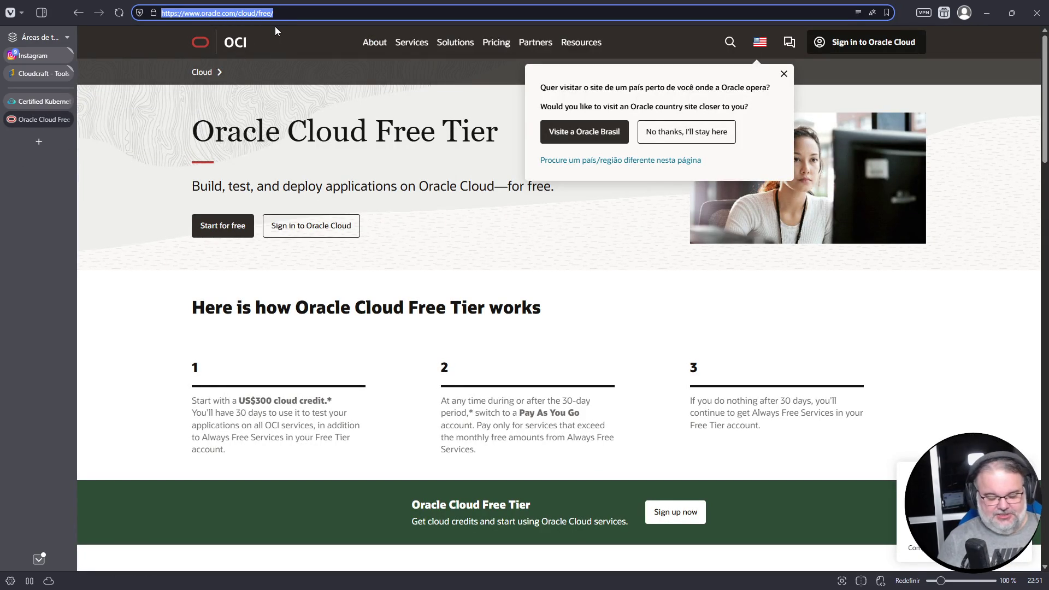
Step: In a new tab, reopen GitHub's Cloud-Free-Tier-Comparison repository from the 'github free tier comp' suggestion
key(ctrl+t)
text(github a)
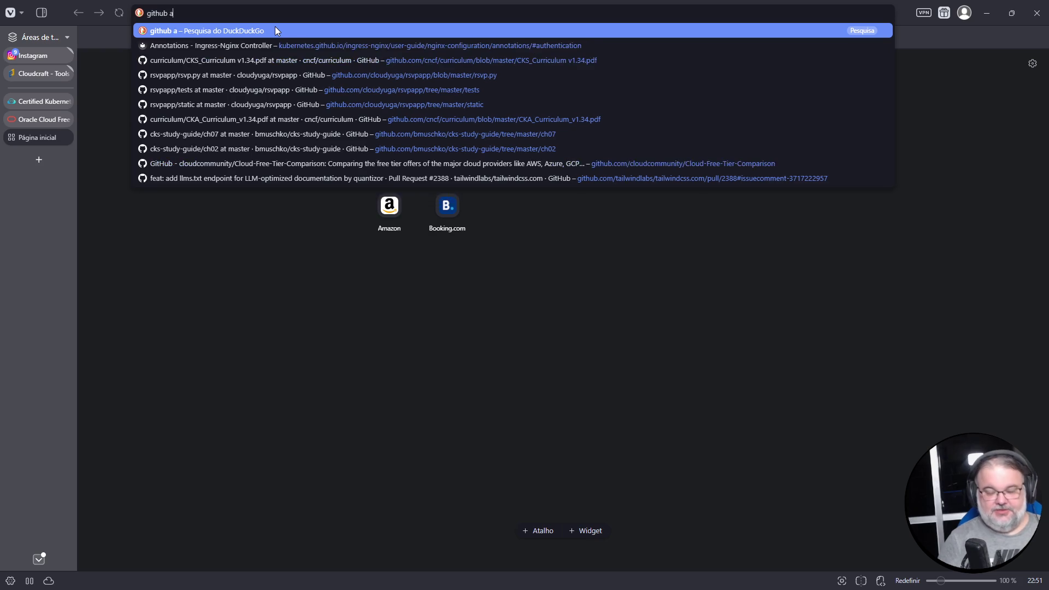
text(free tier comp)
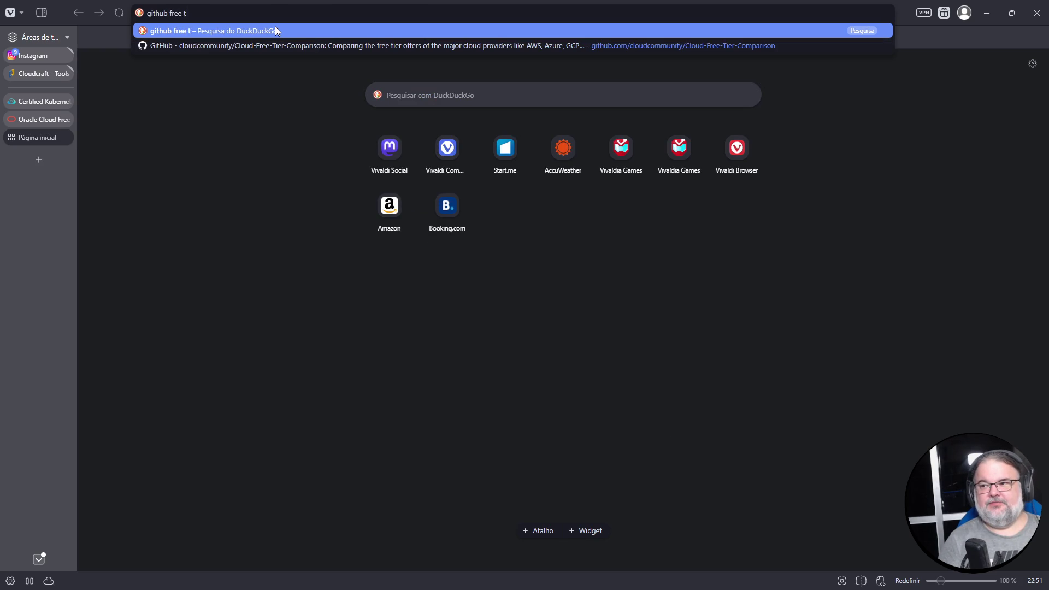
key(Down)
key(Return)
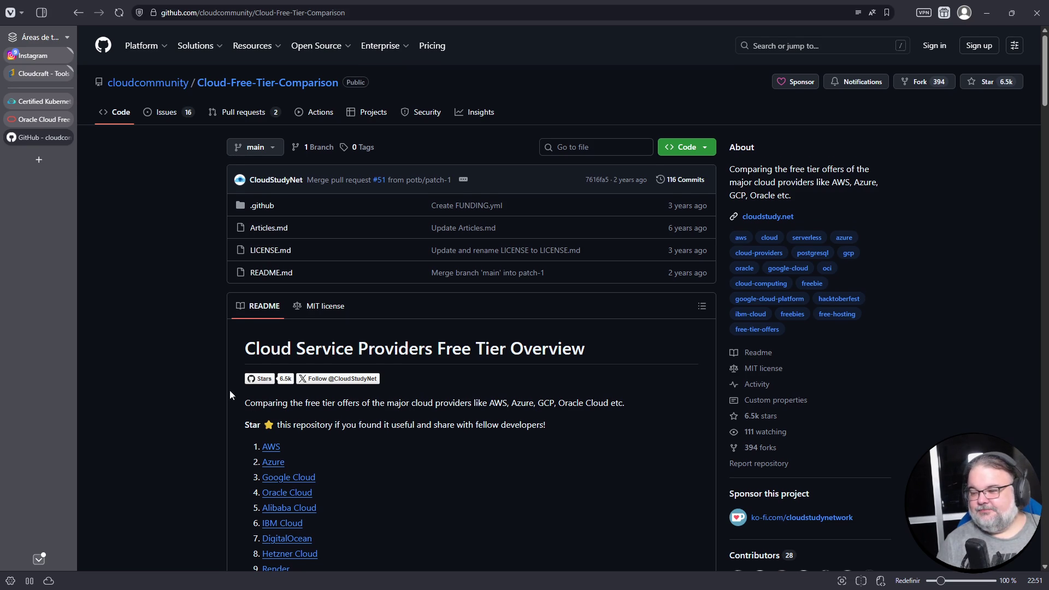
scroll(241, 396, down, 6)
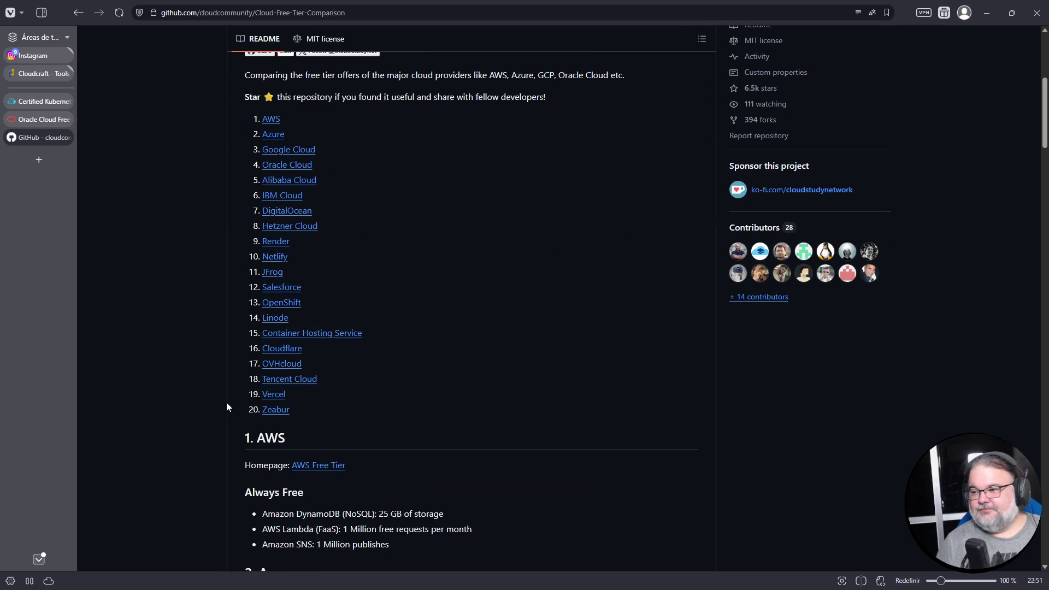
Step: Scroll to the Google Cloud section and highlight its heading and free VM specs
scroll(288, 180, down, 10)
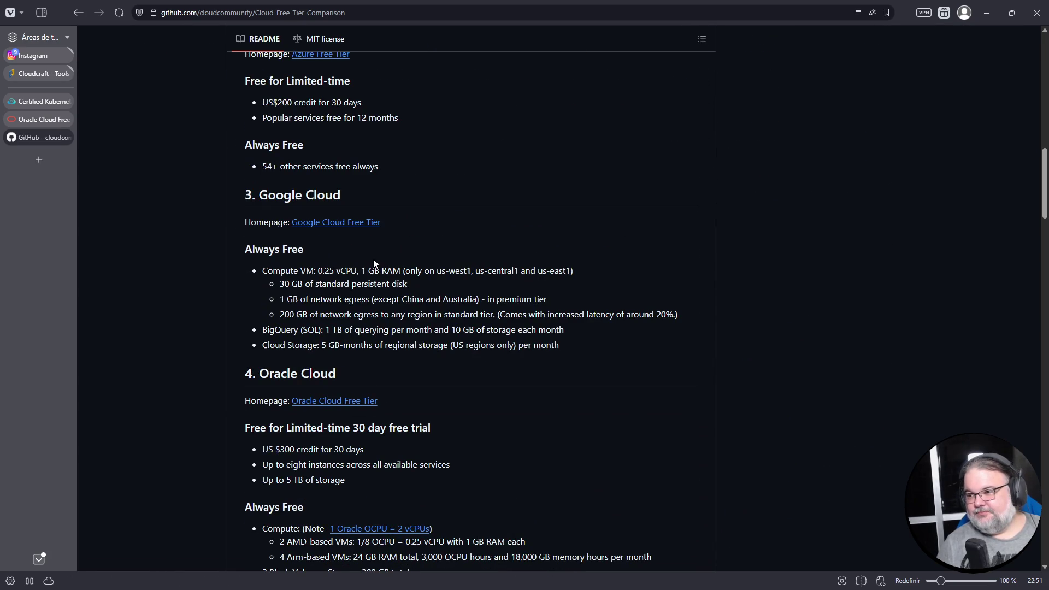
scroll(375, 249, down, 2)
drag(258, 86, 396, 78)
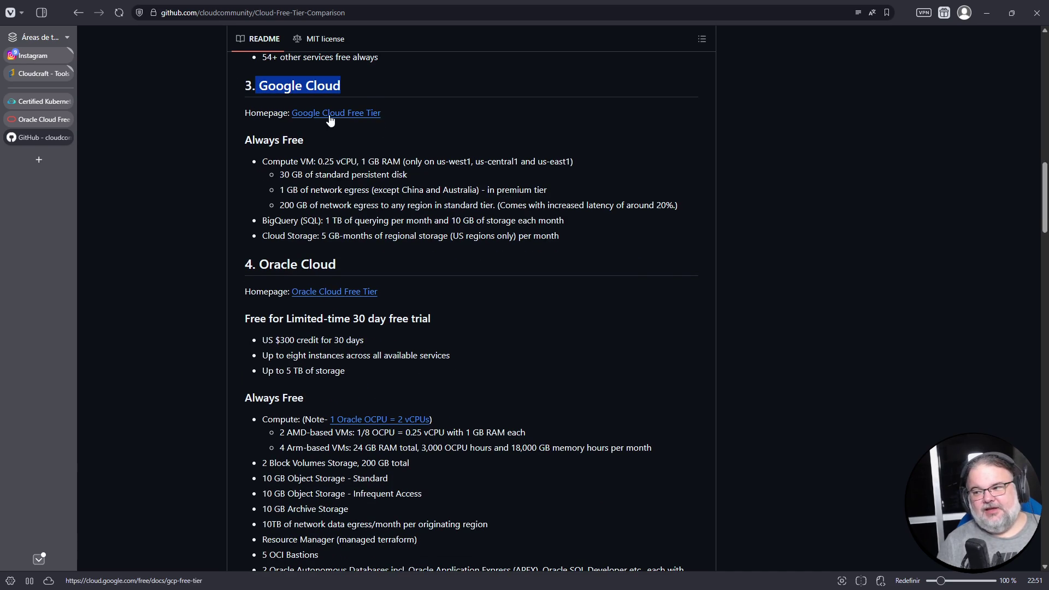
drag(318, 162, 461, 163)
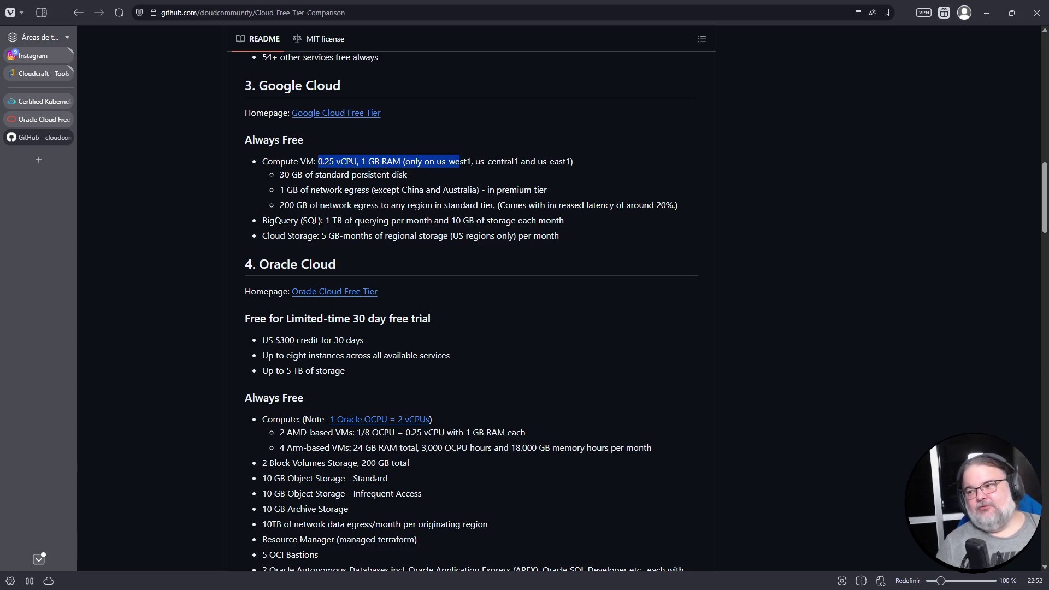
scroll(363, 194, up, 5)
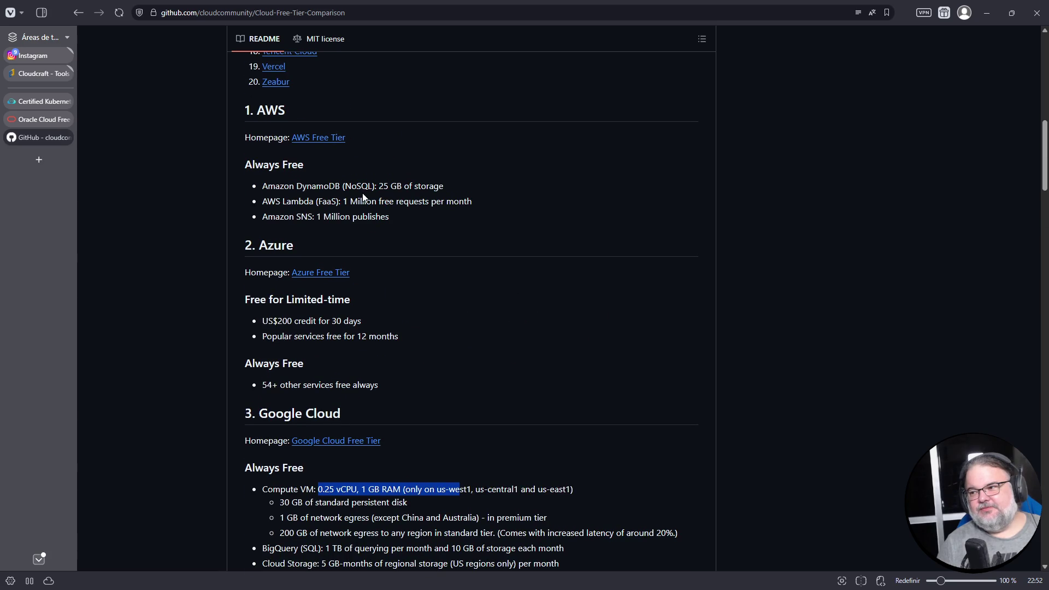
Step: Scroll down to Render and highlight its always-free services, resource limits and heading
scroll(370, 201, down, 8)
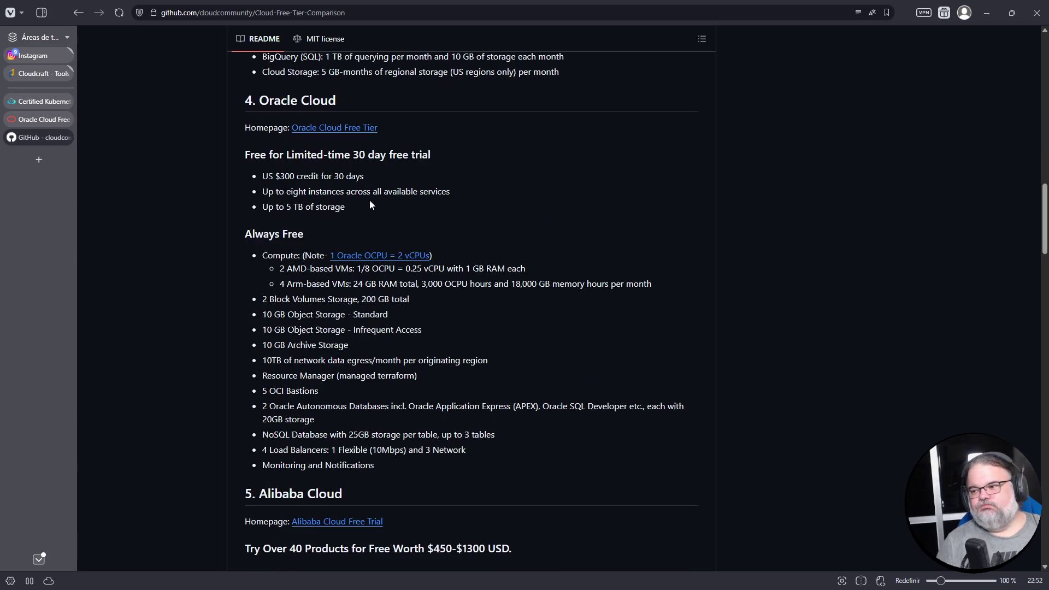
scroll(370, 204, down, 5)
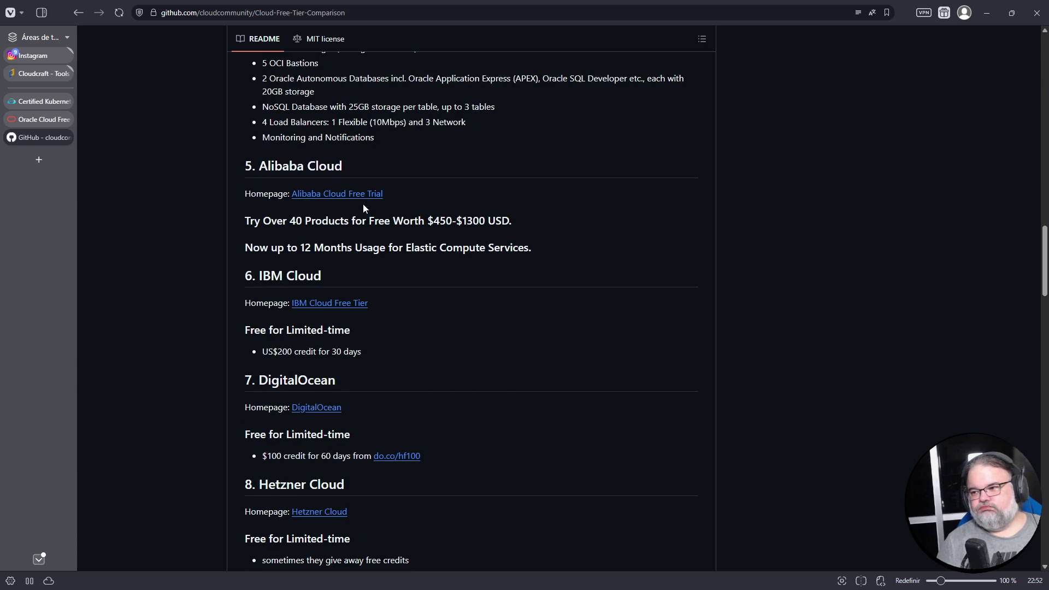
scroll(362, 204, down, 2)
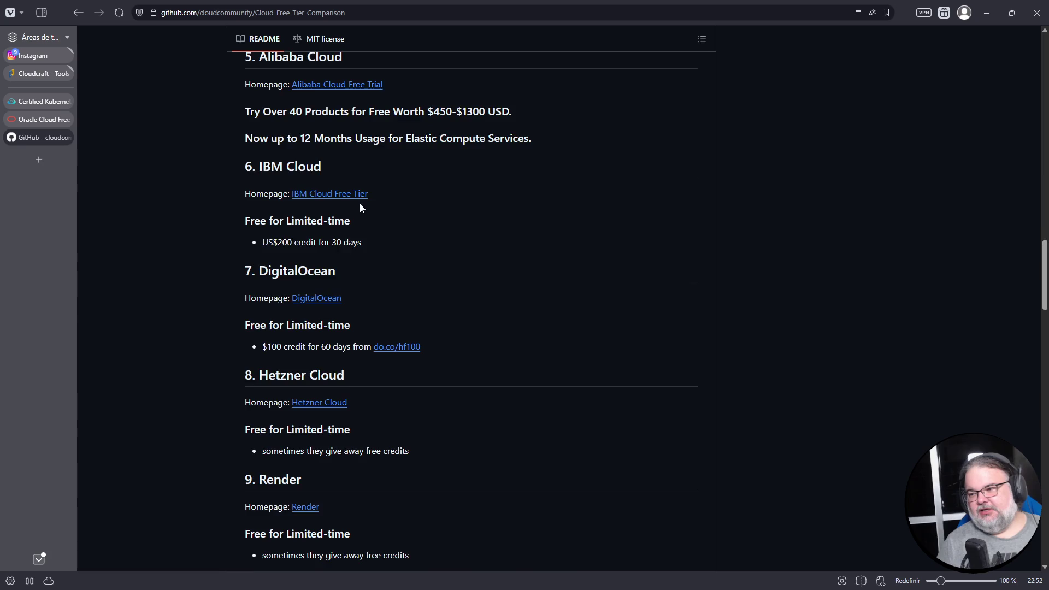
scroll(358, 205, down, 2)
scroll(387, 206, down, 2)
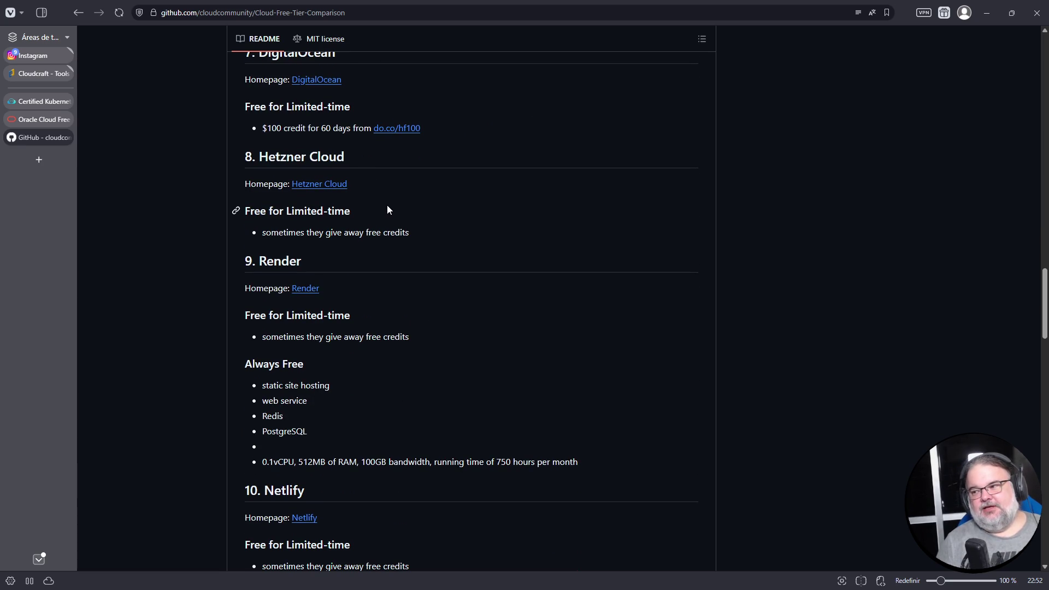
scroll(388, 207, down, 3)
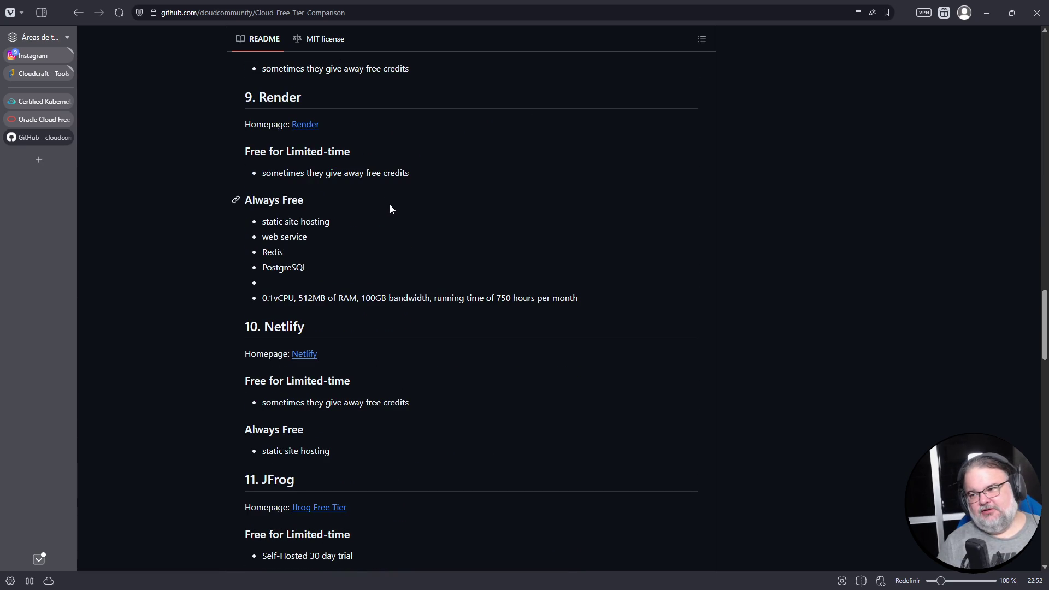
drag(280, 237, 283, 307)
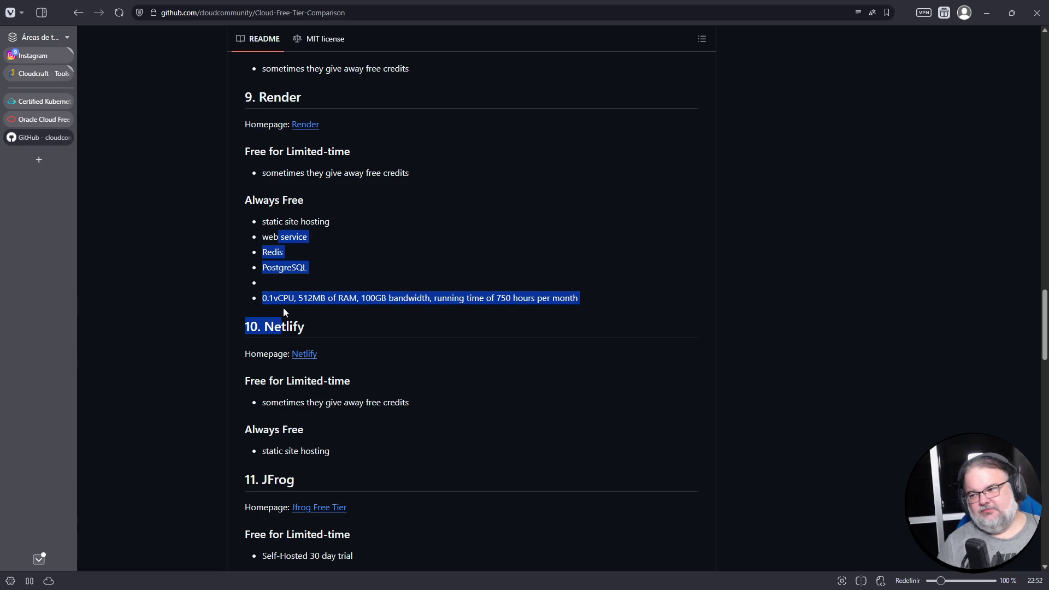
double_click(347, 297)
click(270, 98)
double_click(271, 98)
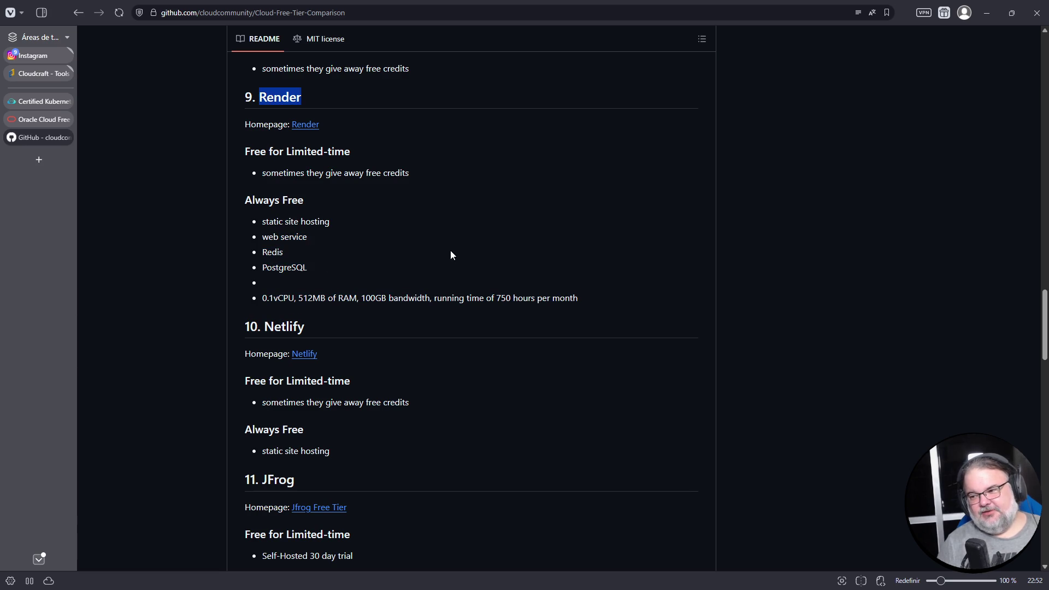
Step: Read through the remaining providers to the end, then jump back to the repository top
scroll(452, 249, down, 8)
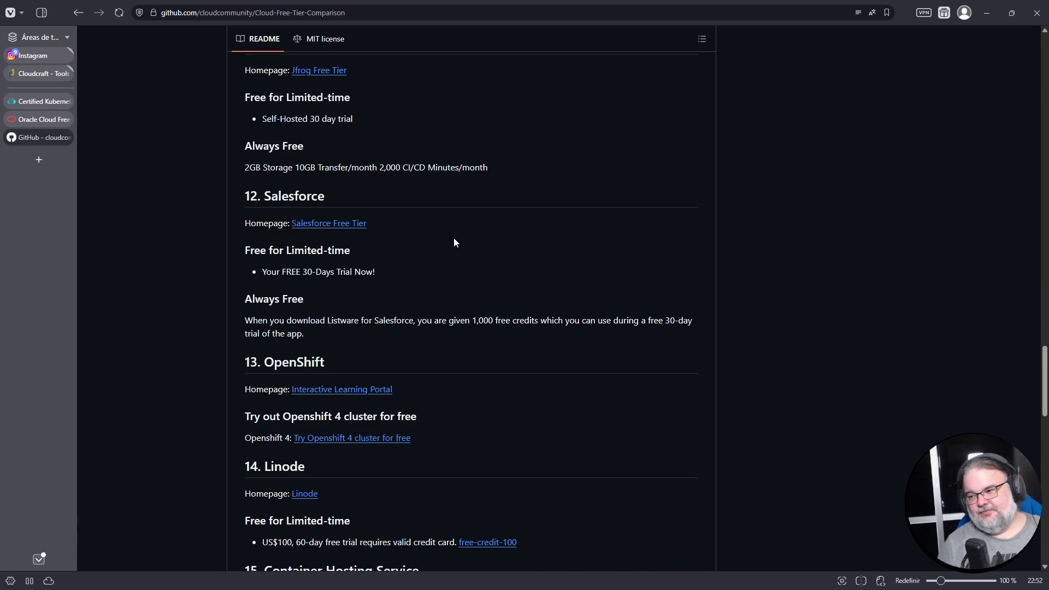
scroll(454, 242, down, 4)
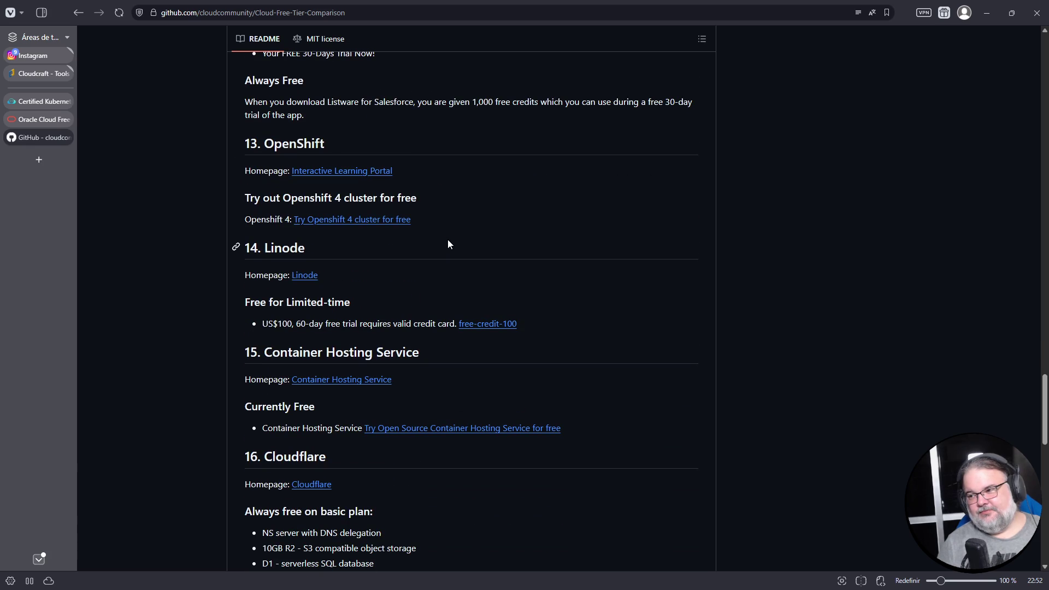
scroll(448, 240, down, 3)
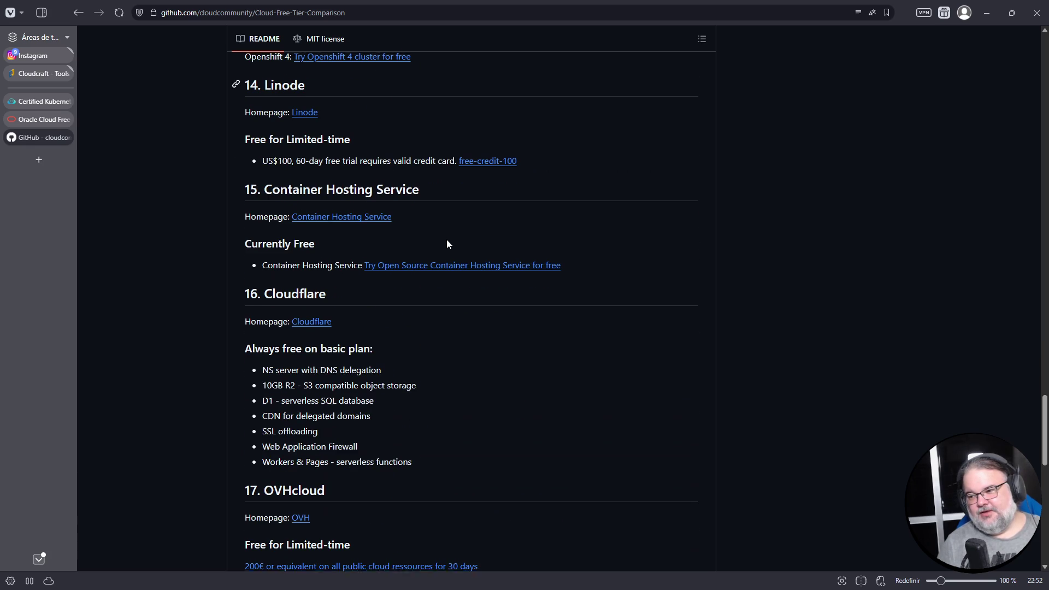
key(Home)
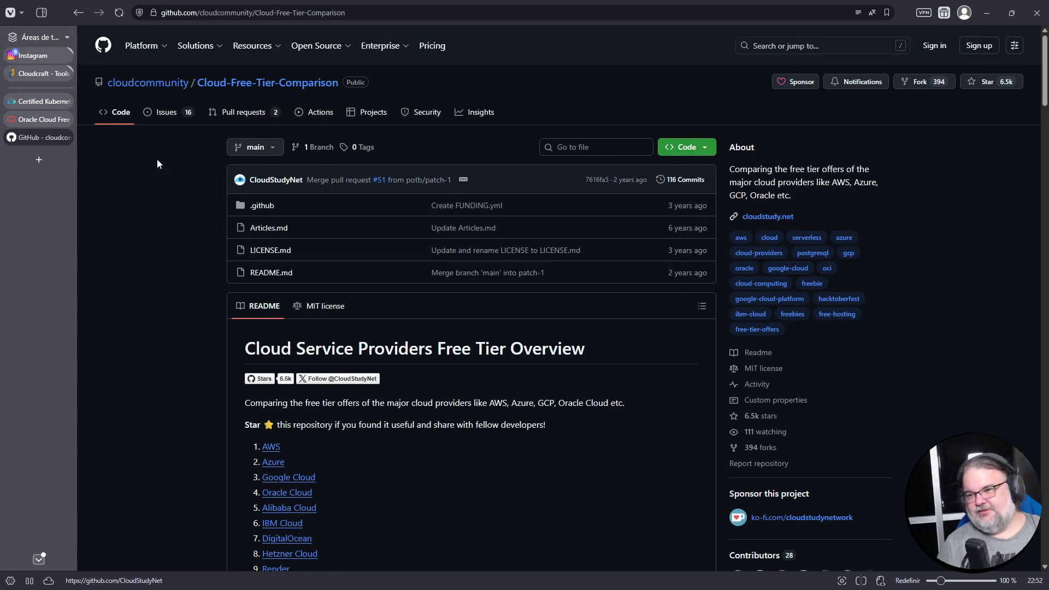
Step: Search 'gcp always free', expand the Search Assist answer, and open cloud.google.com/free
click(278, 12)
text(gcp always free)
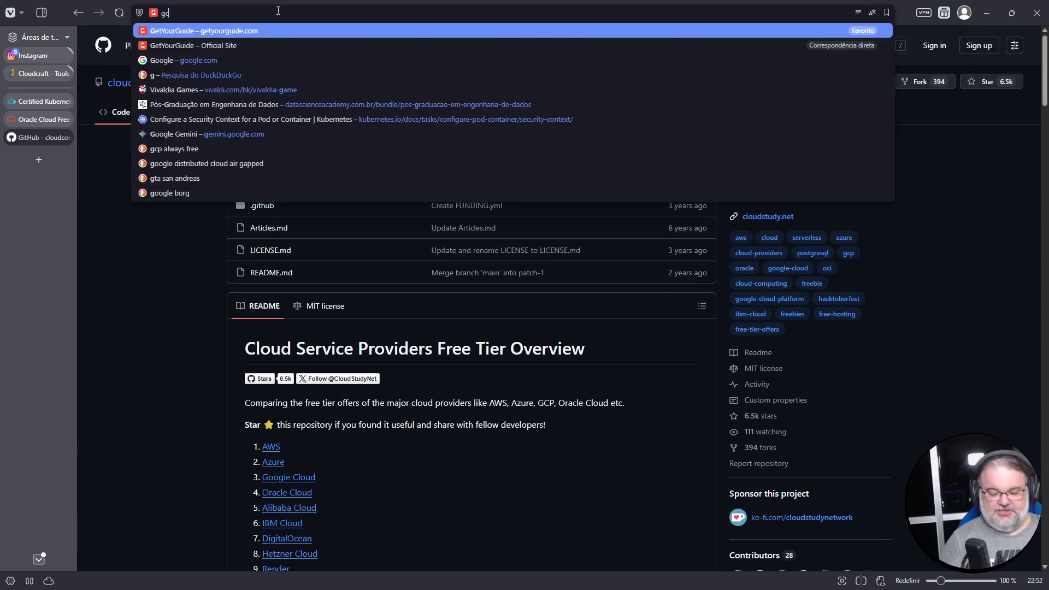
key(Return)
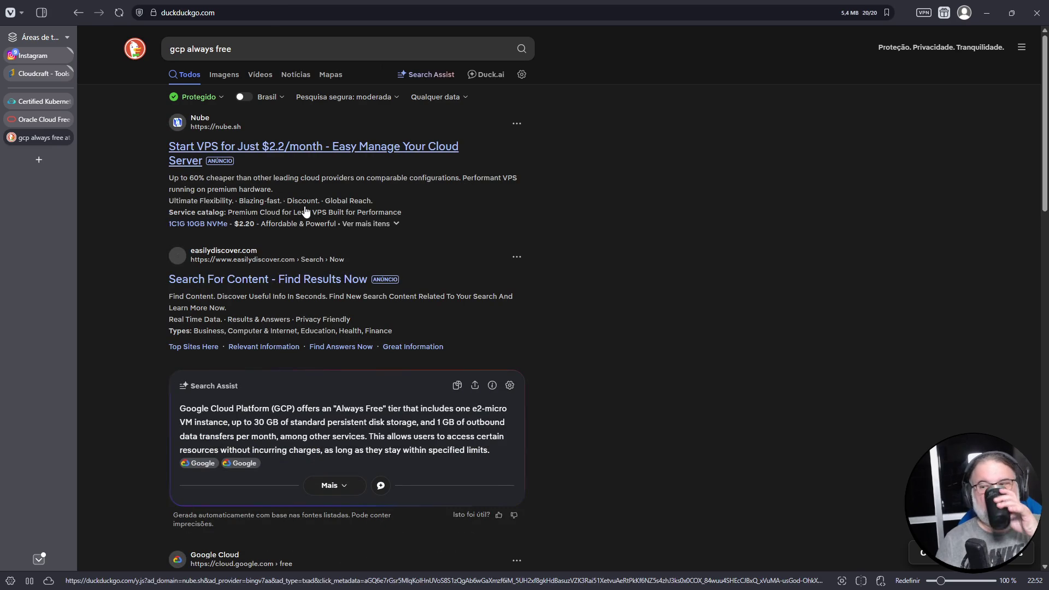
scroll(307, 210, down, 1)
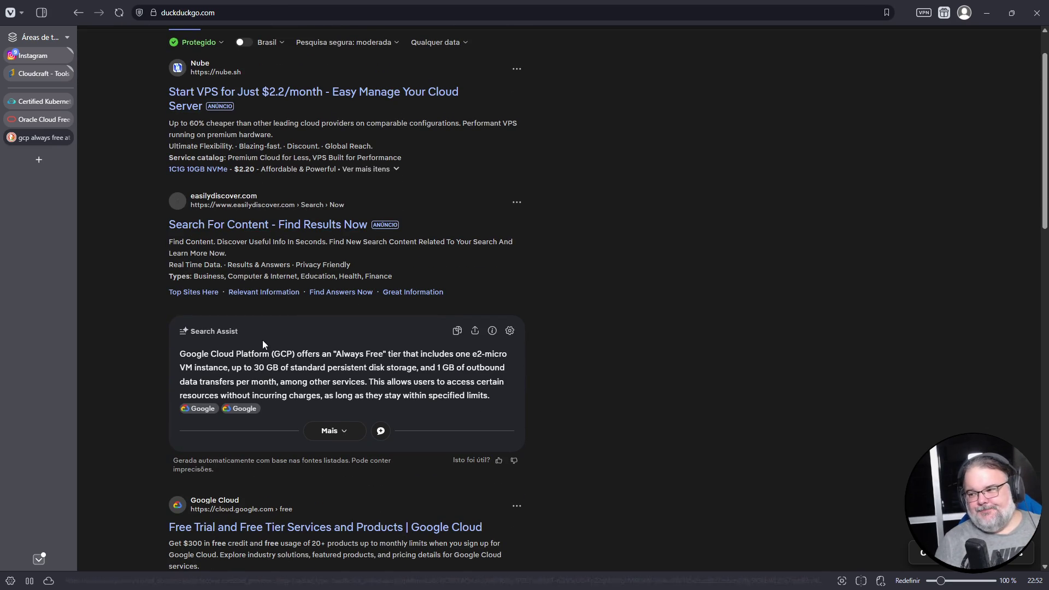
scroll(262, 340, down, 3)
click(341, 268)
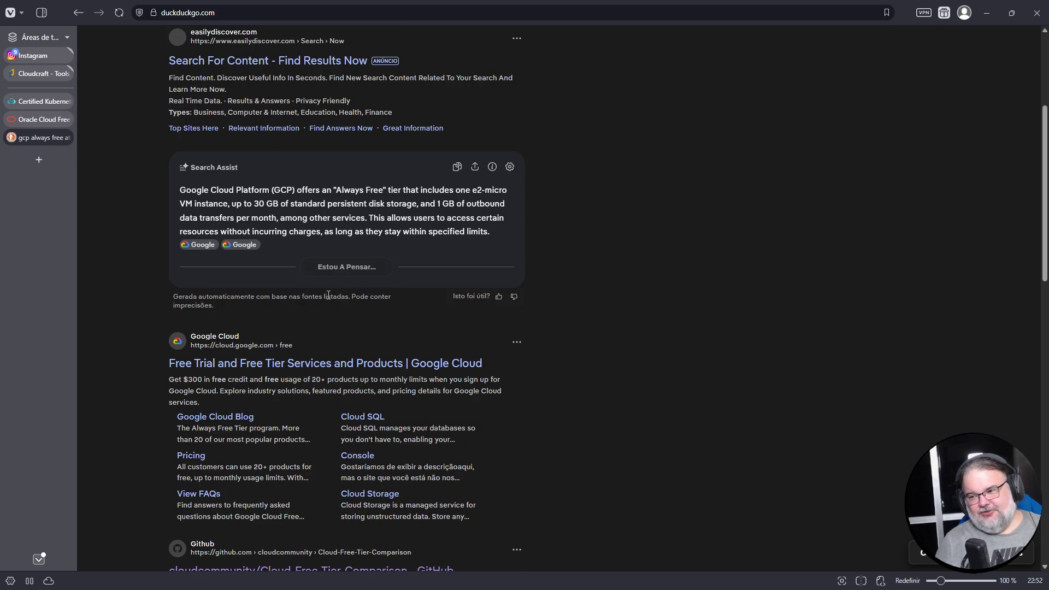
click(283, 392)
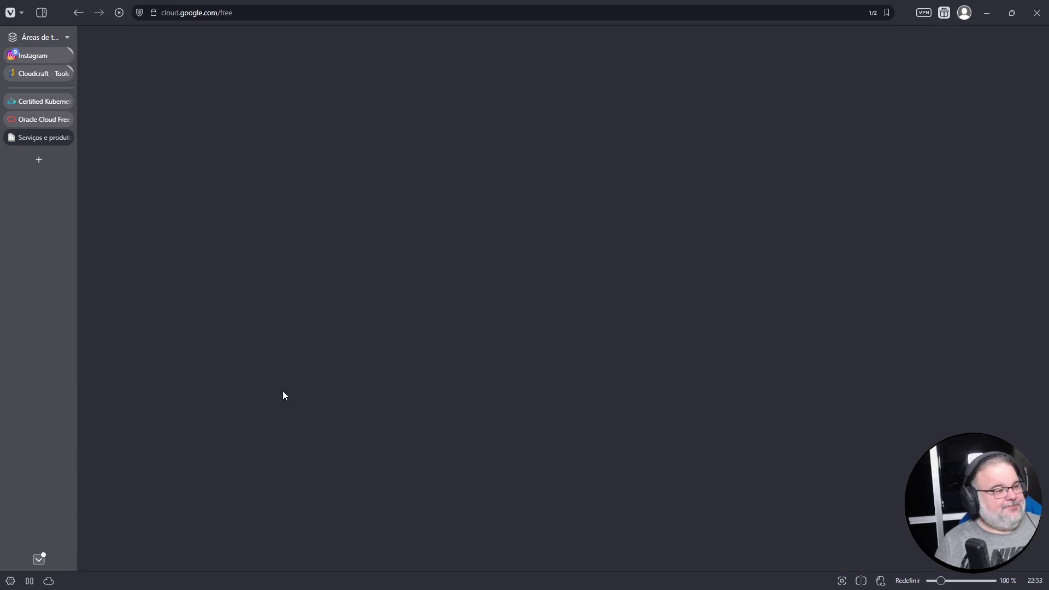
Step: Open the Compute Engine free-tier details and highlight the US regions and 1 GB outbound transfer limit
scroll(328, 344, down, 5)
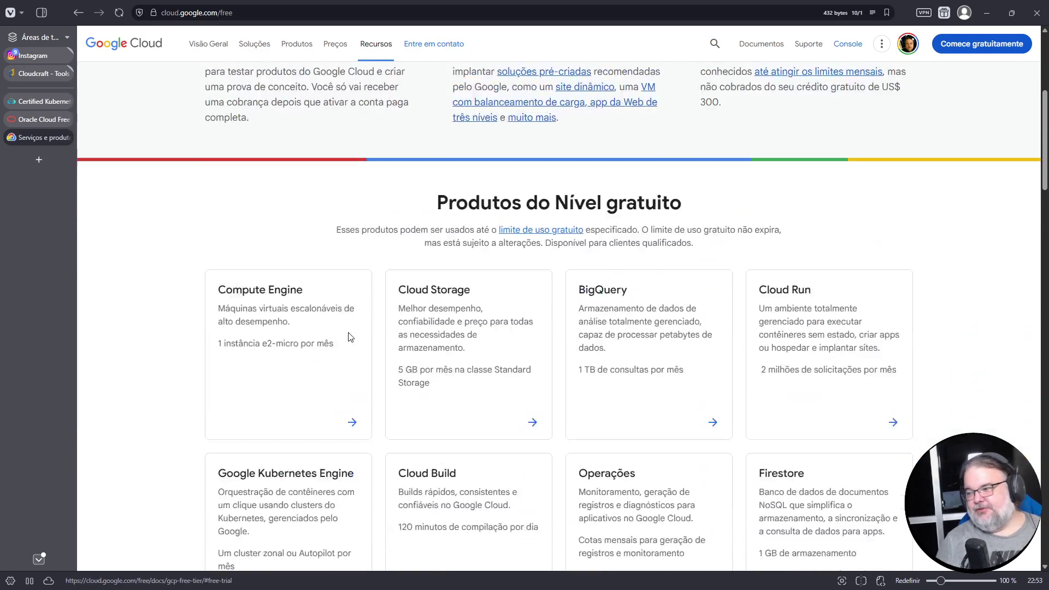
click(277, 320)
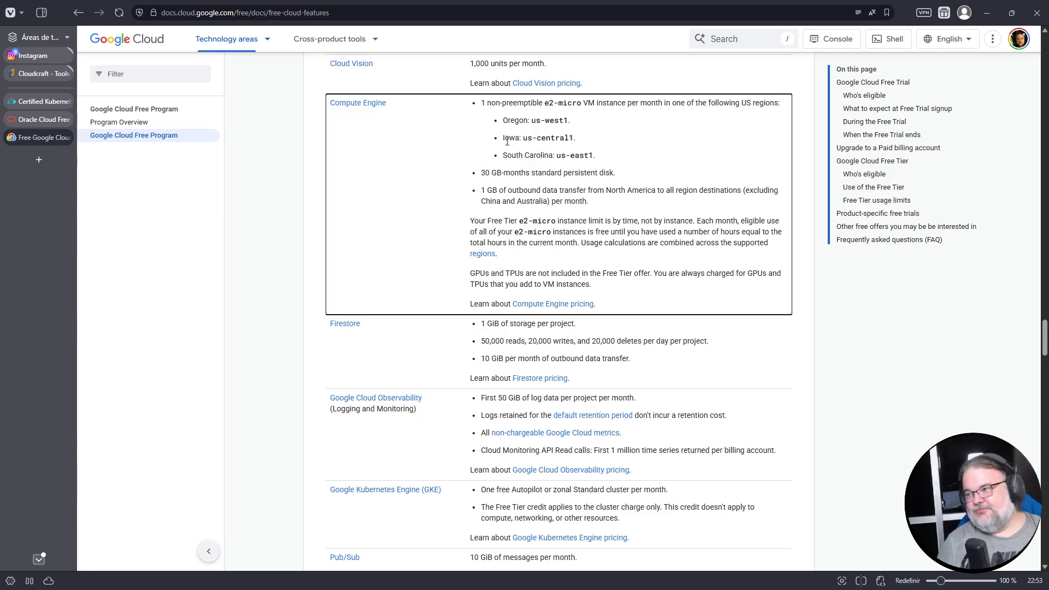
drag(544, 123, 590, 156)
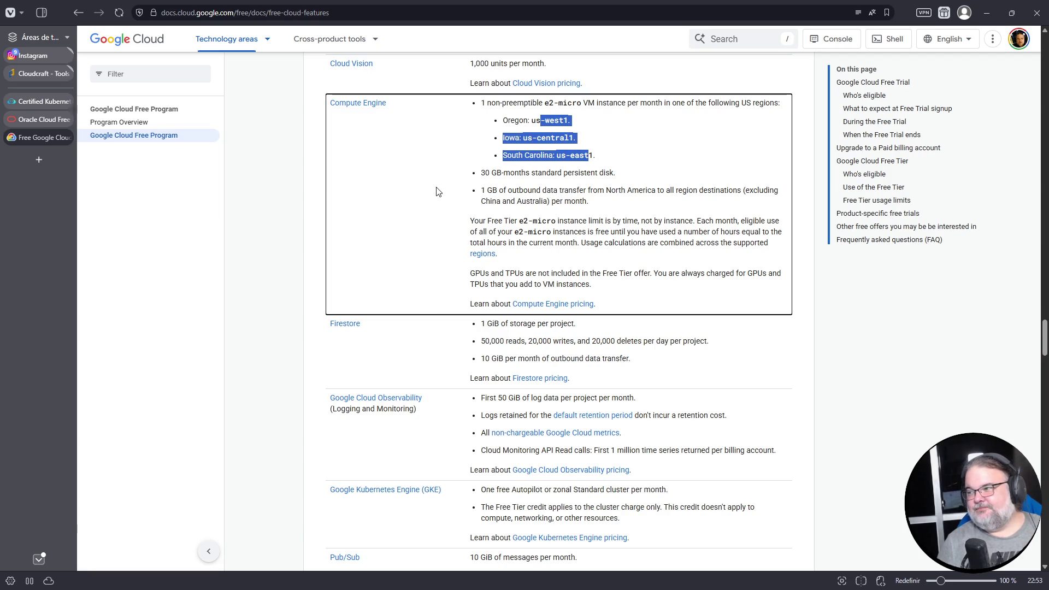
triple_click(499, 190)
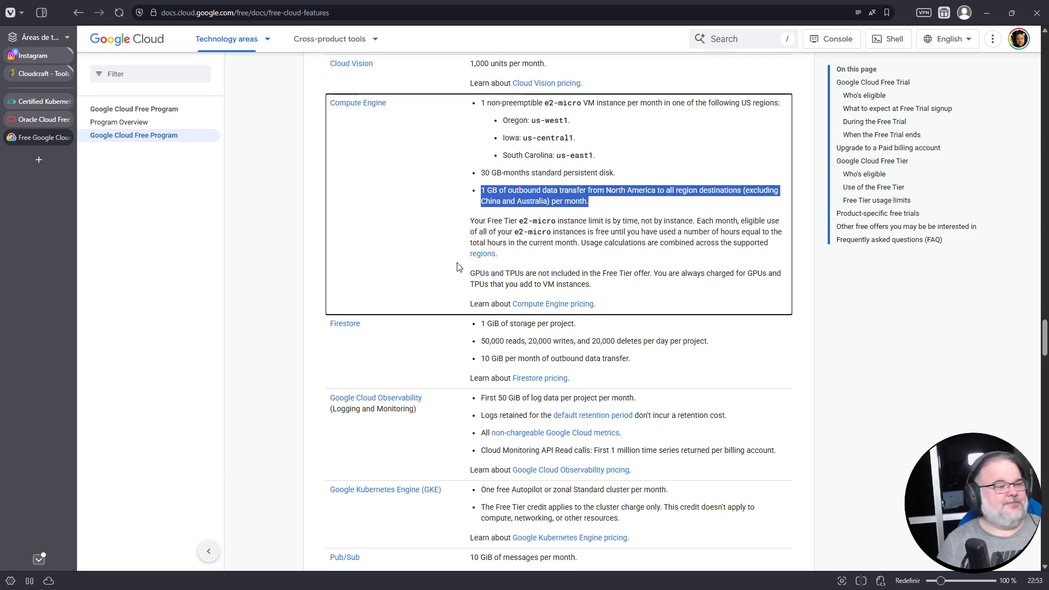
drag(492, 201, 486, 221)
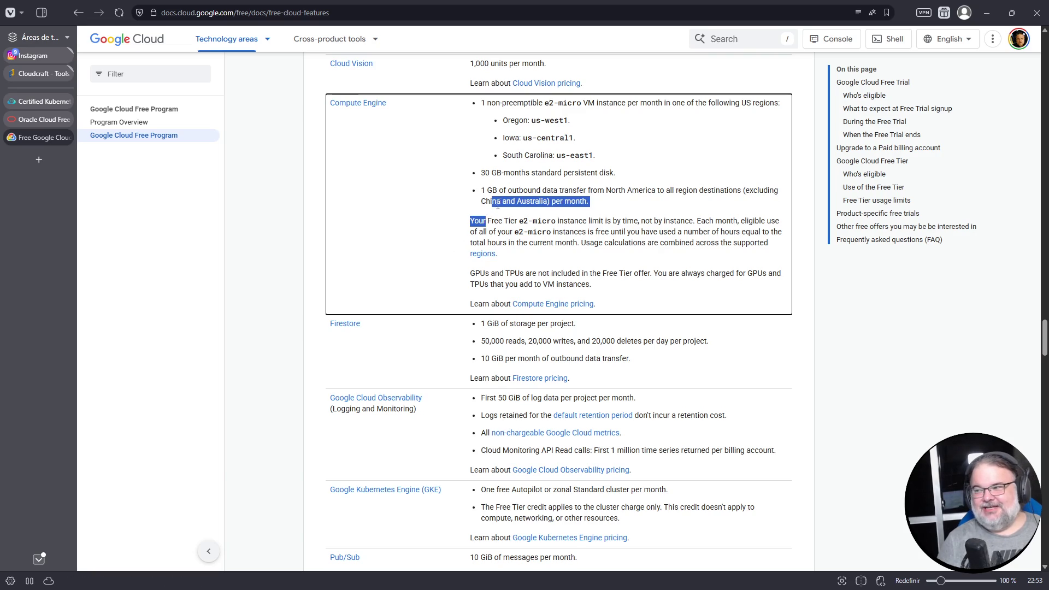
triple_click(483, 201)
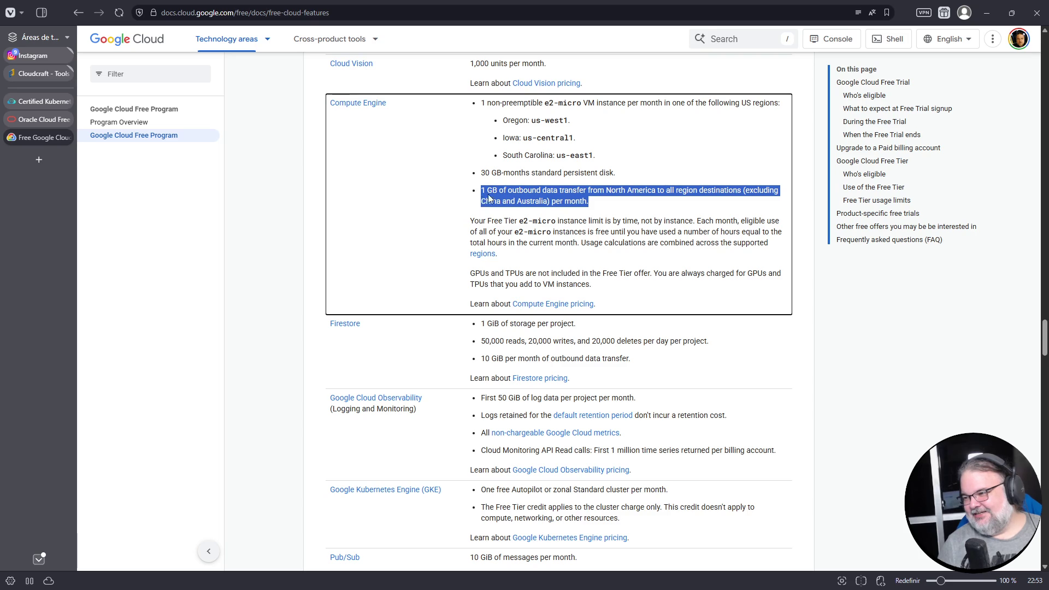
Step: Close the Google Cloud free-tier and Oracle Cloud Free Tier tabs
scroll(514, 191, down, 1)
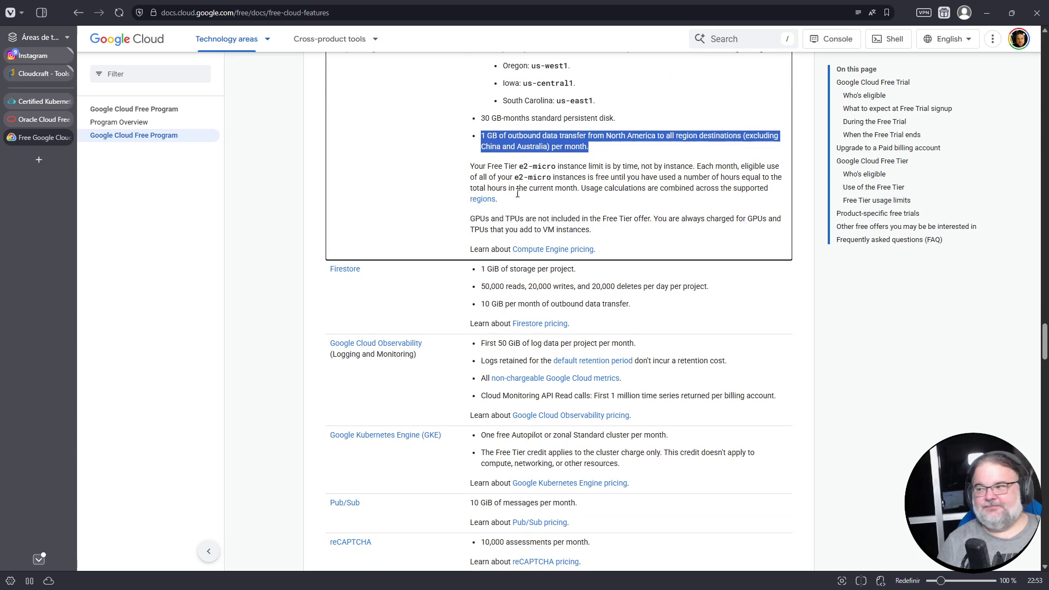
scroll(461, 325, up, 6)
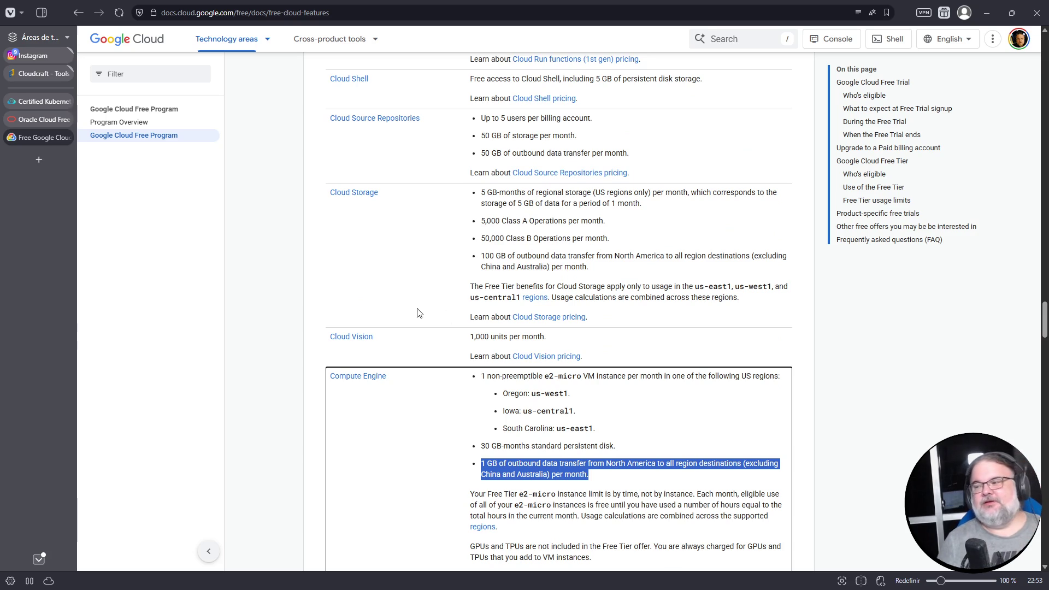
click(65, 139)
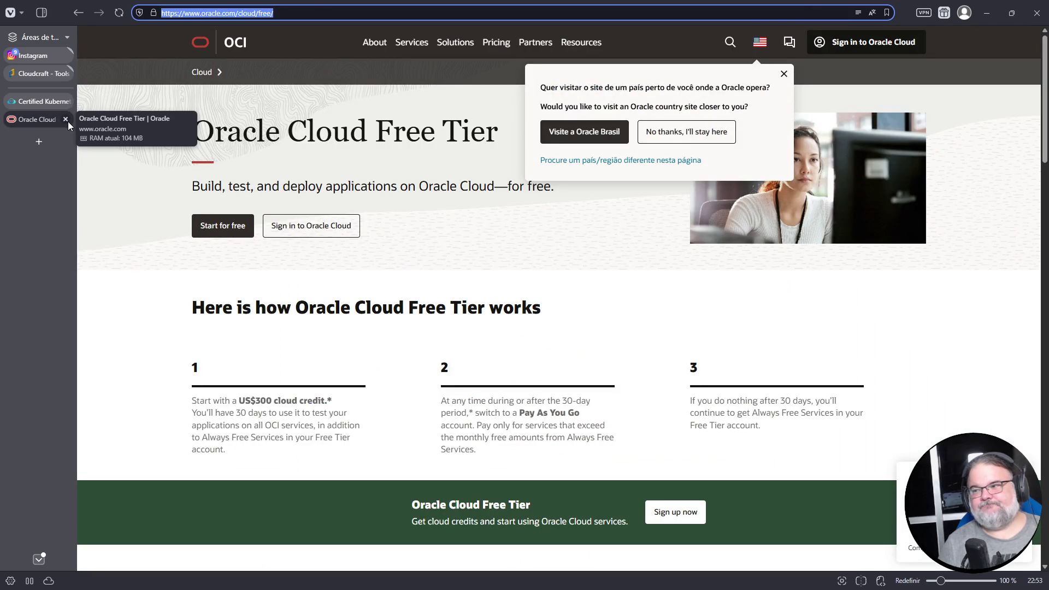
click(65, 119)
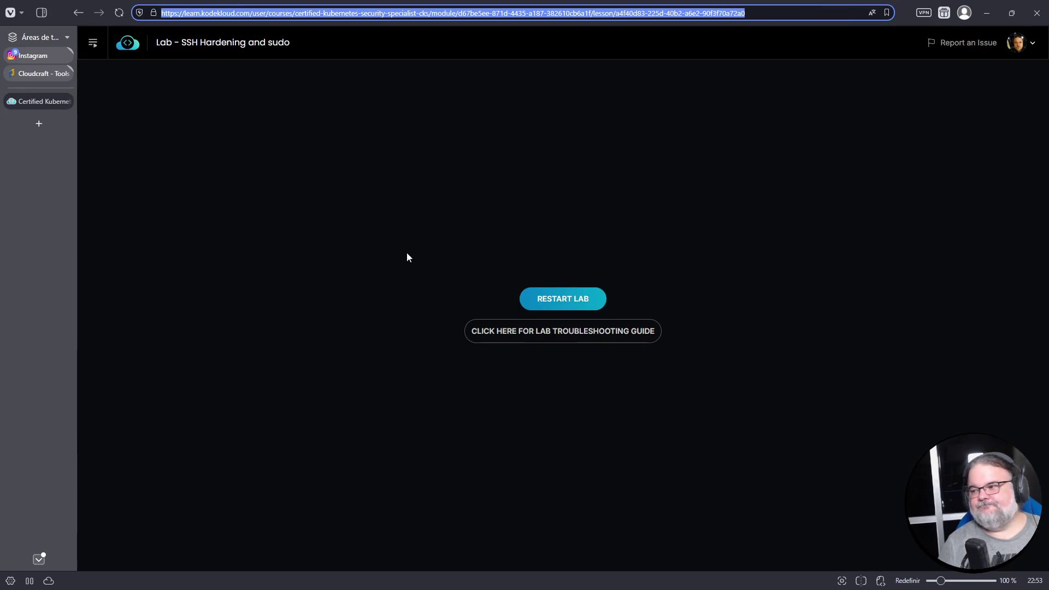
Step: Restart the SSH Hardening and sudo lab from the course sidebar and wait for question 1 of 9
click(92, 45)
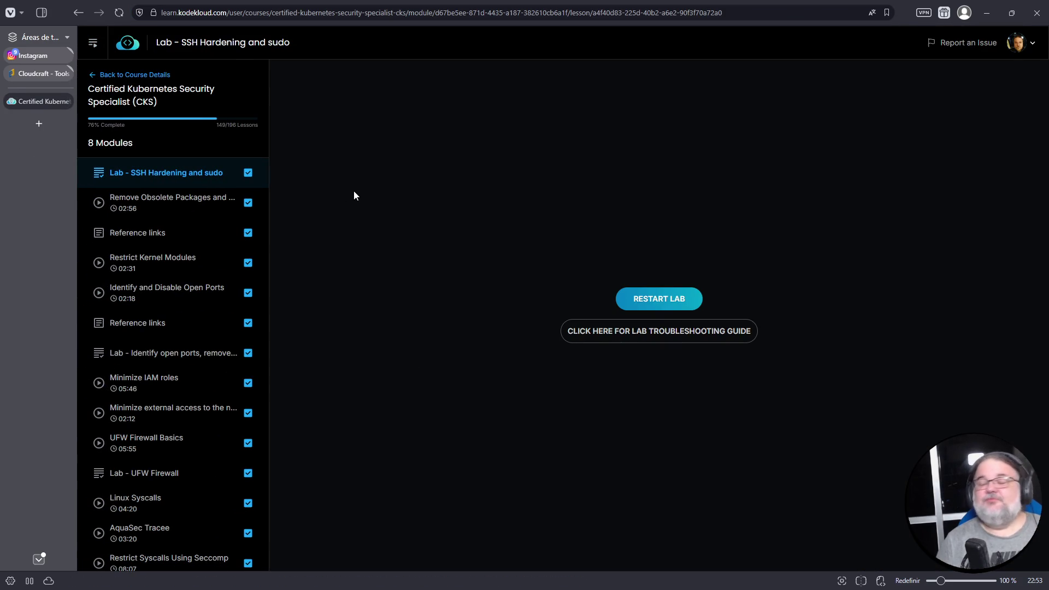
click(665, 304)
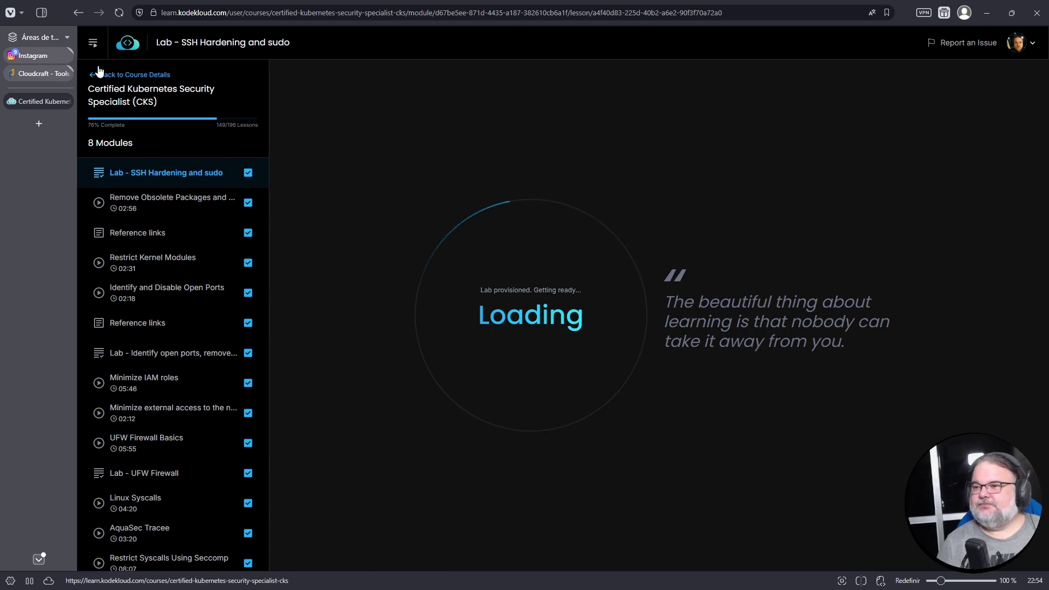
click(94, 44)
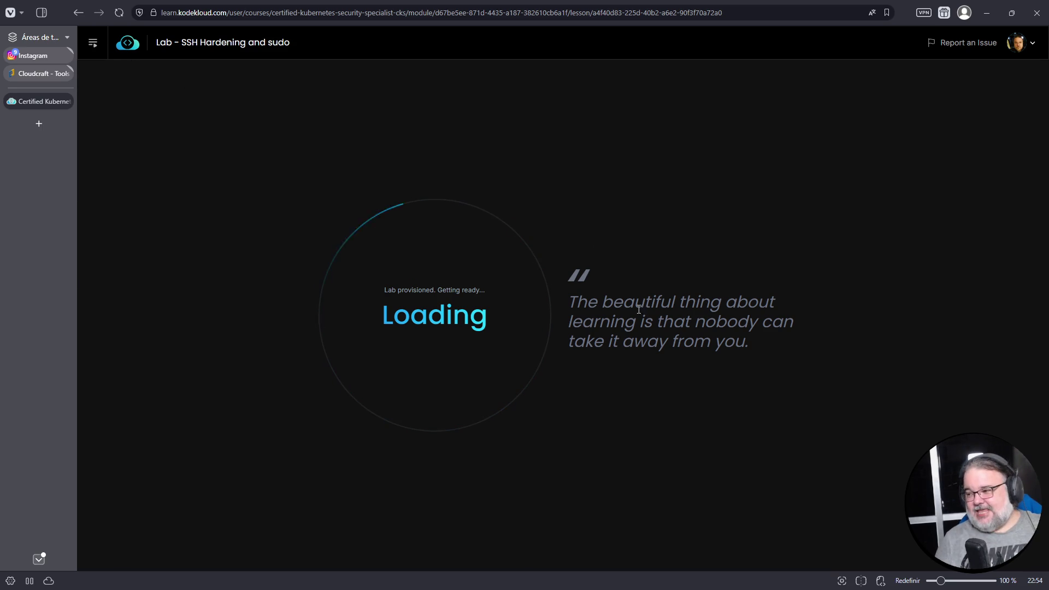
mouse_move(601, 302)
mouse_down()
mouse_move(732, 322)
mouse_move(762, 348)
mouse_up()
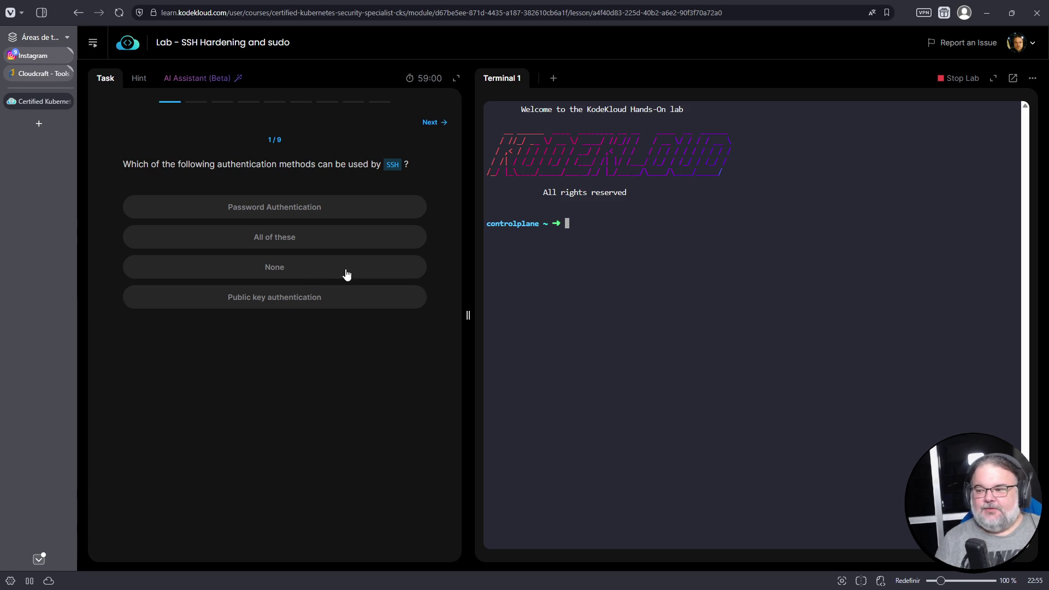
right_click(331, 297)
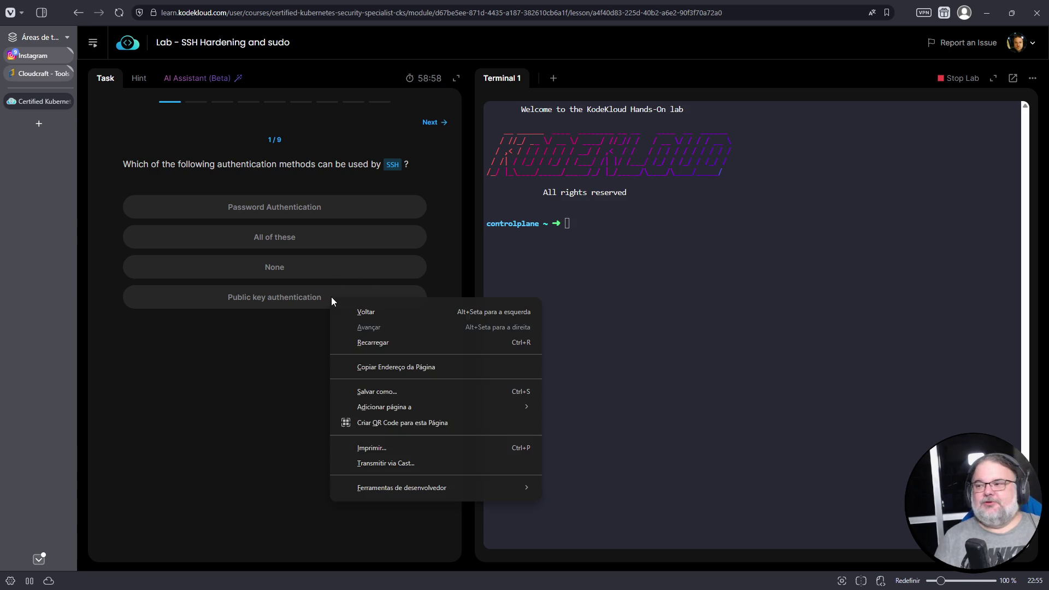
Step: In a new tab, search 'lego castelo leão' and open the lego.com page for set 10305
click(39, 124)
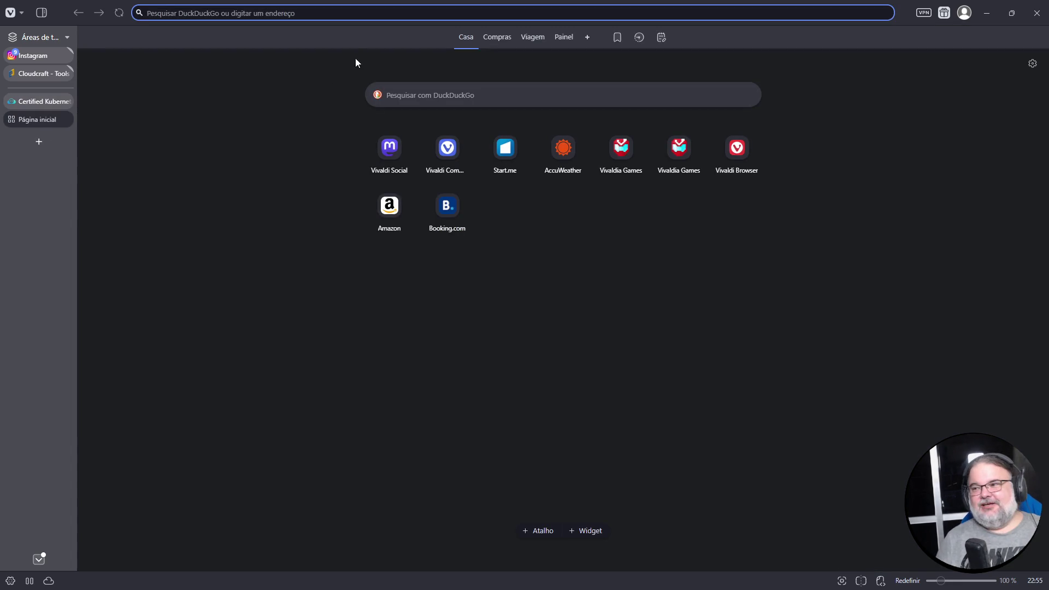
click(419, 18)
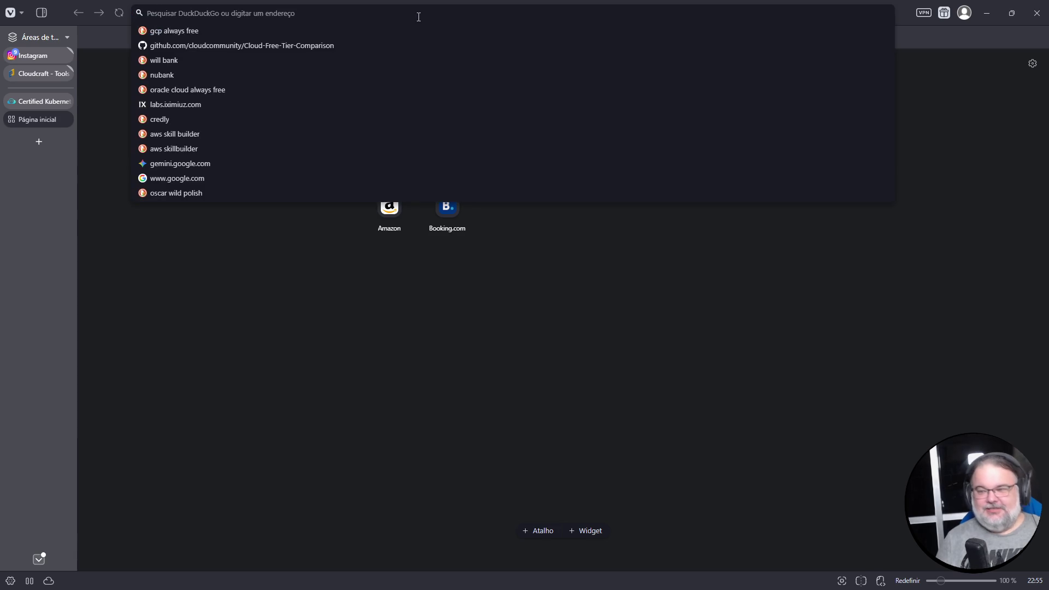
text(lego castelo leão)
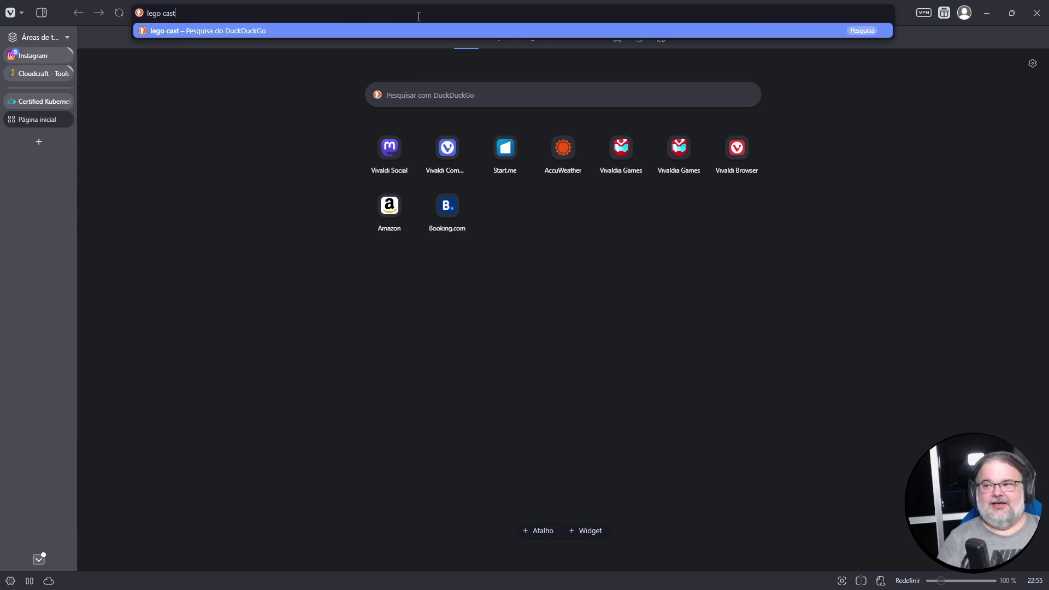
key(Return)
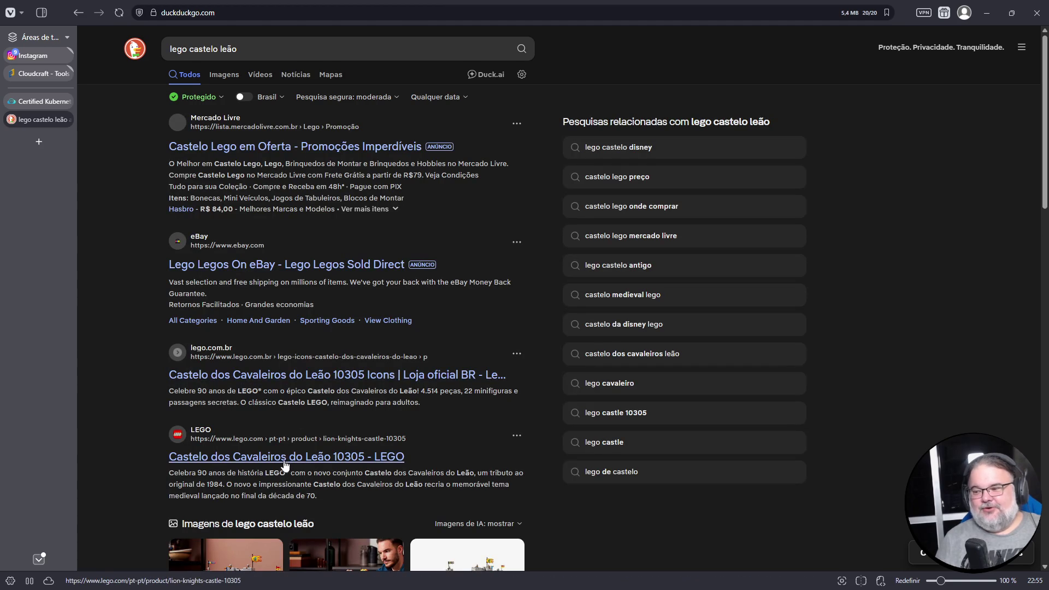
click(280, 457)
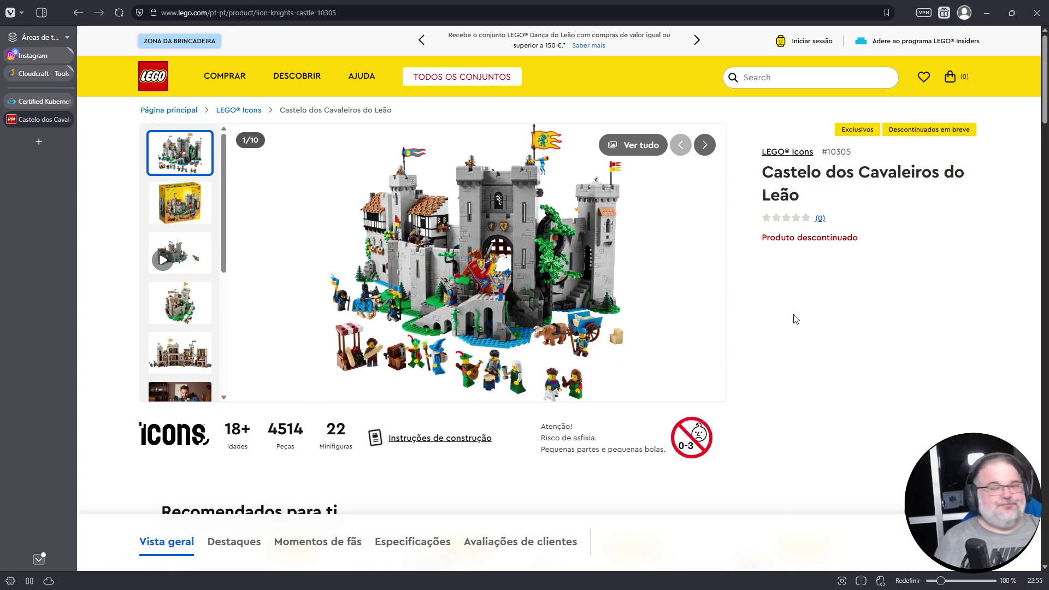
Step: Search DuckDuckGo for the copied product title 'Castelo dos Cavaleiros do Leão'
click(473, 14)
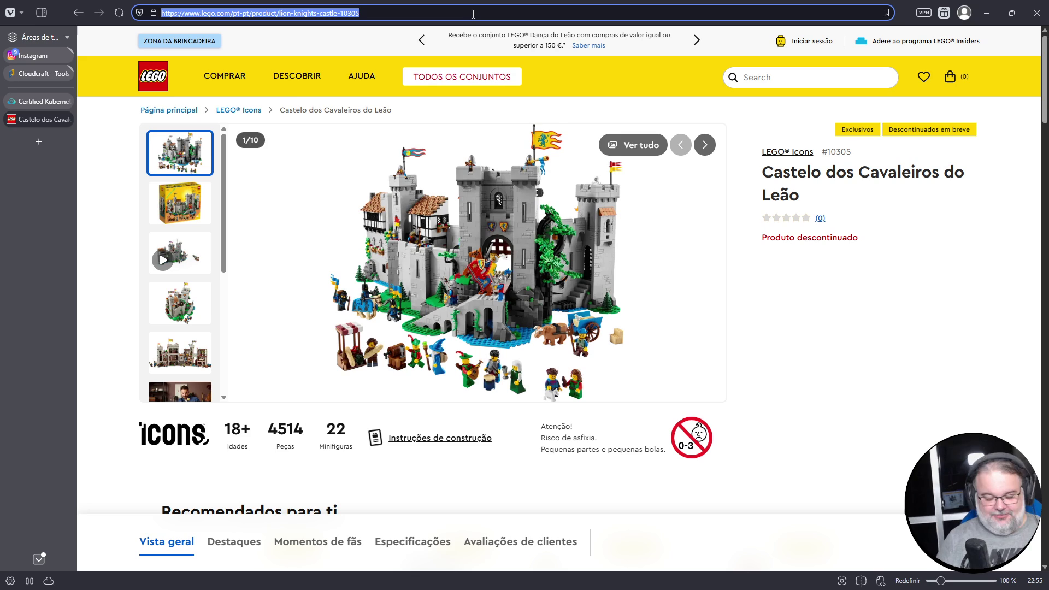
triple_click(787, 172)
key(ctrl+c)
click(554, 14)
key(ctrl+v)
key(Return)
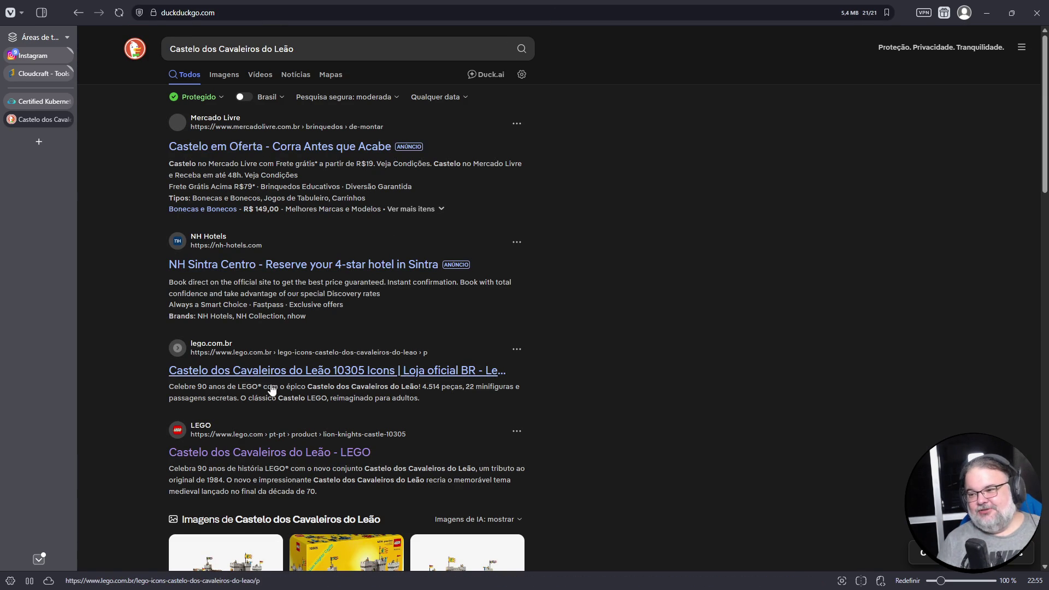
Step: Append 'mercadolivre' to the query and open the Mercado Livre castle offers
click(224, 75)
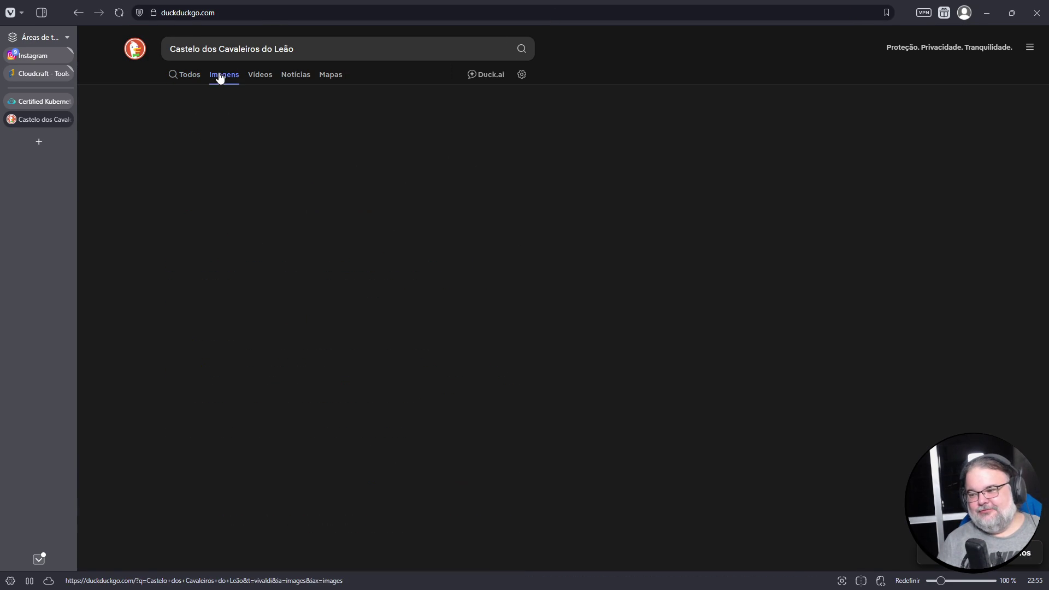
click(189, 74)
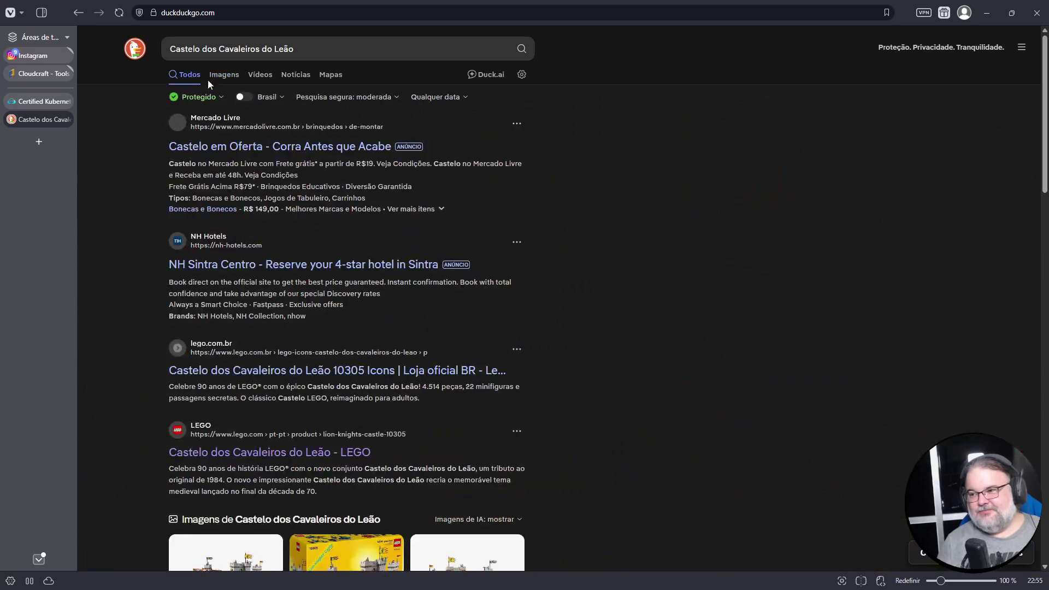
click(330, 55)
text(mercadolivre)
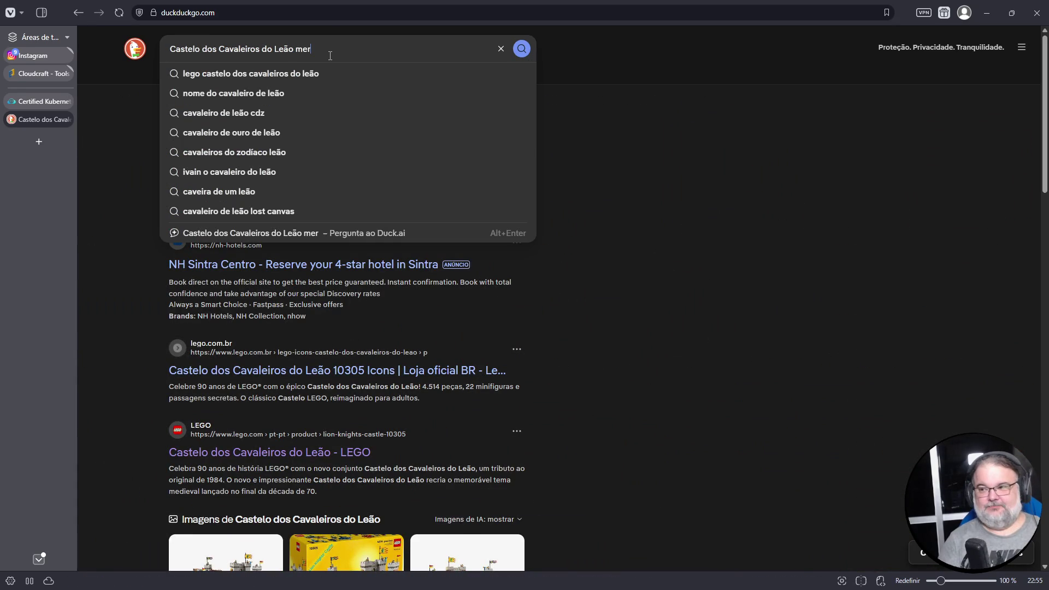
key(Return)
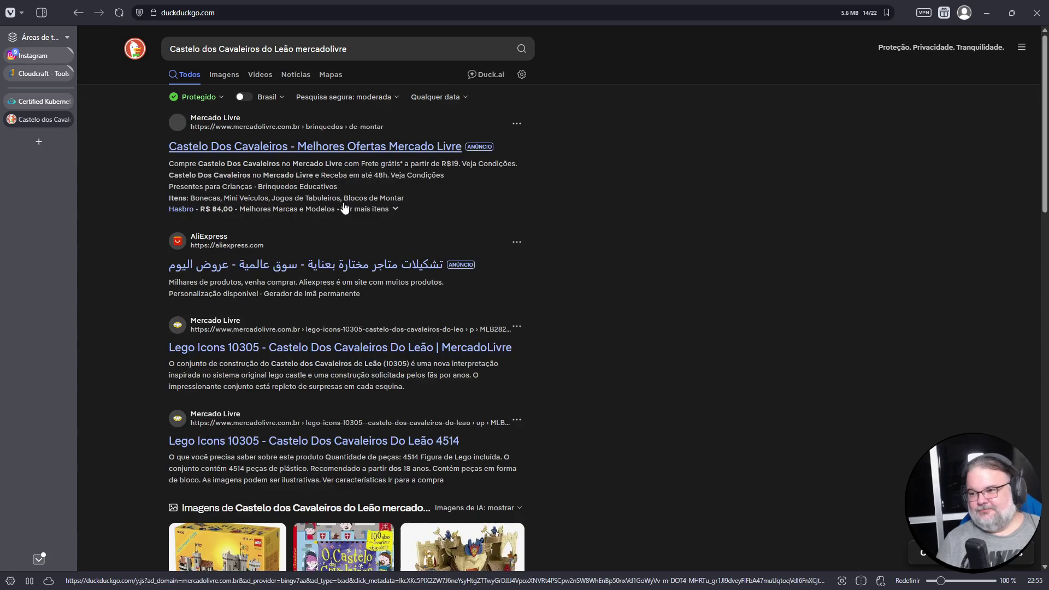
click(295, 151)
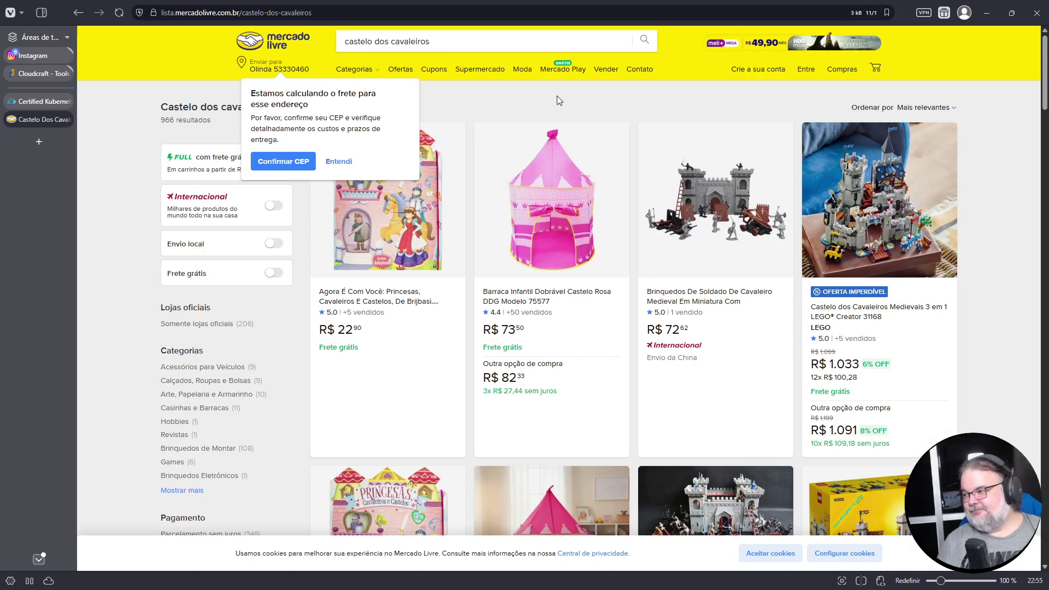
Step: Refine the Mercado Livre search to 'castelo dos cavaleiros leão' and dismiss the Google sign-in prompt
double_click(465, 42)
click(466, 42)
text(leão)
key(Return)
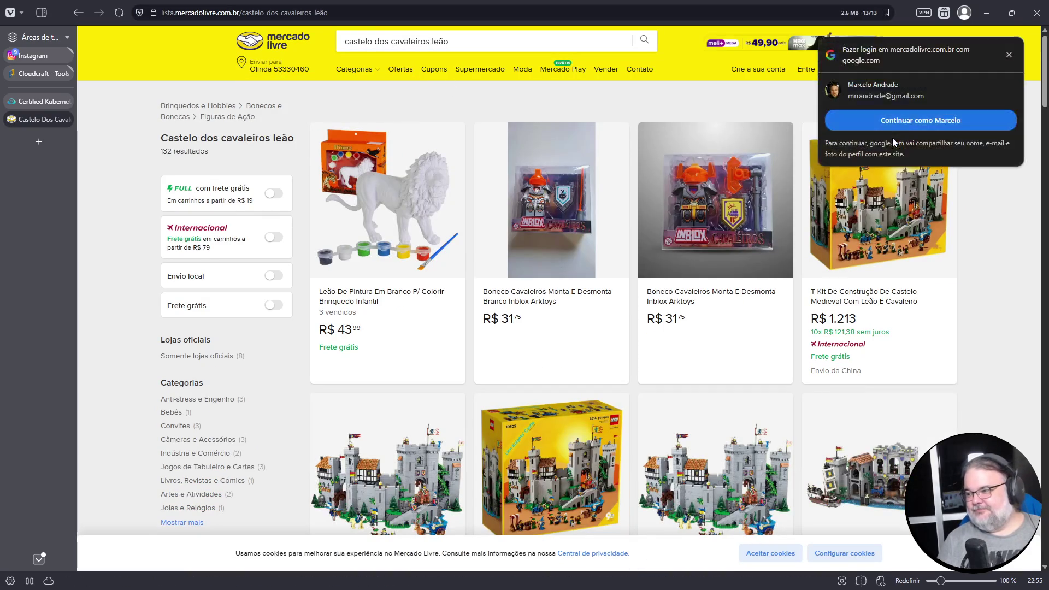
scroll(561, 223, down, 5)
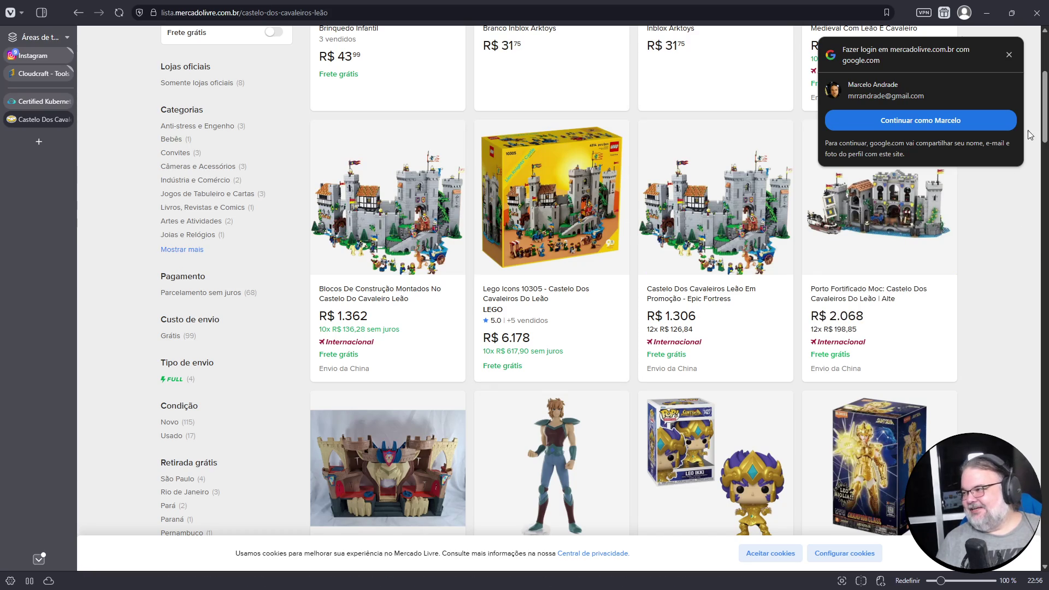
click(1008, 55)
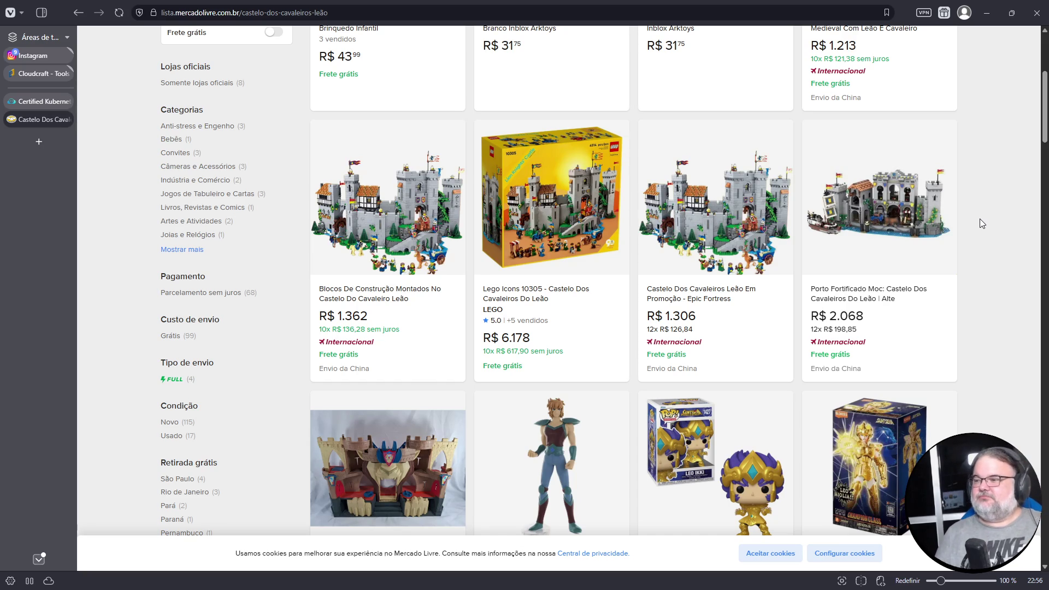
Step: Browse the results and open the R$ 1.362,82 Castelo Do Cavaleiro Leão building-block listing
mouse_move(944, 229)
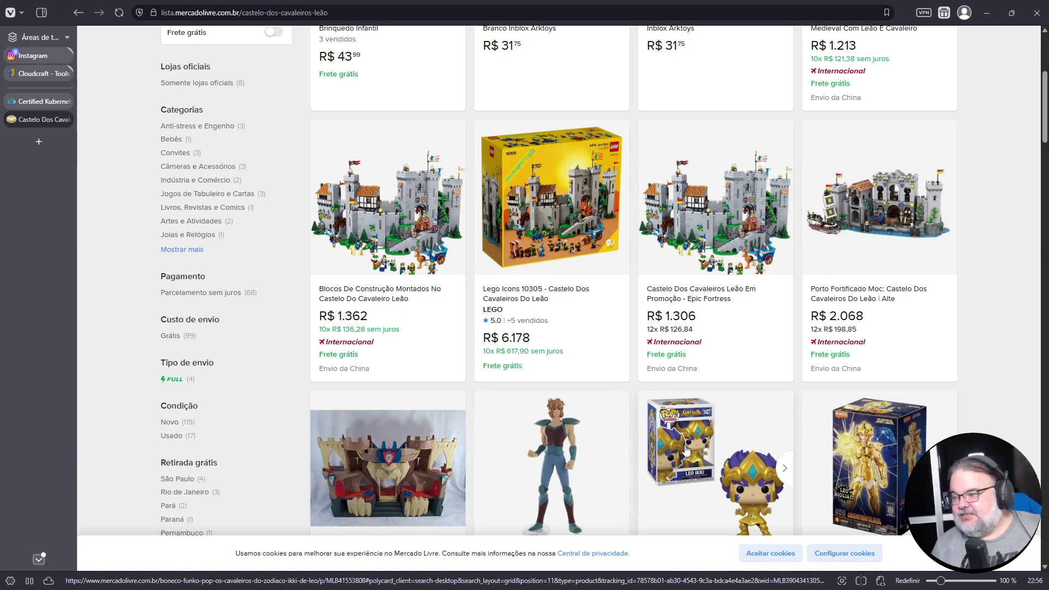
scroll(402, 313, down, 9)
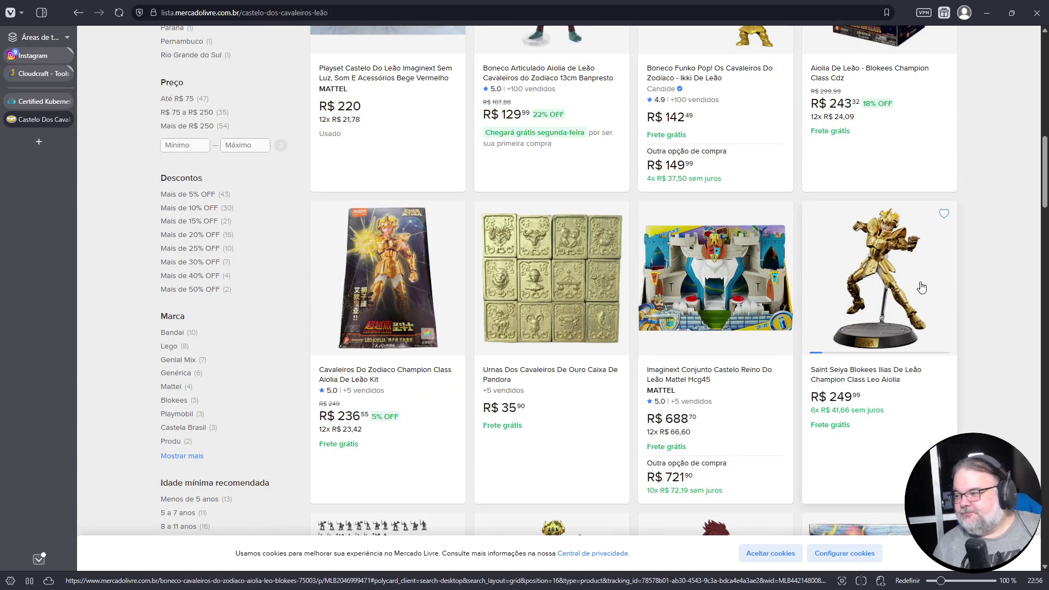
scroll(974, 309, down, 7)
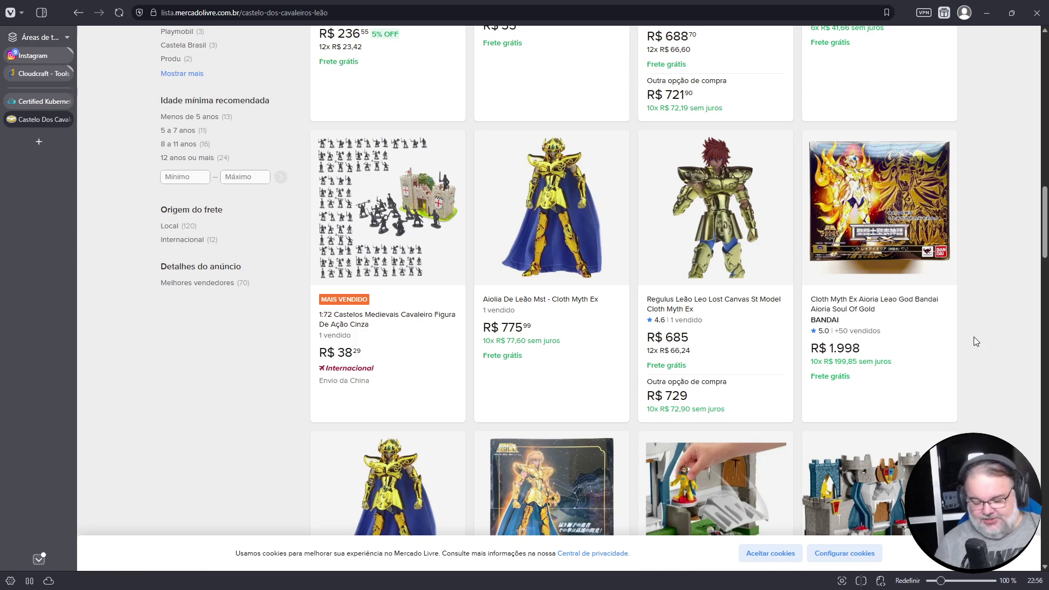
scroll(973, 336, up, 15)
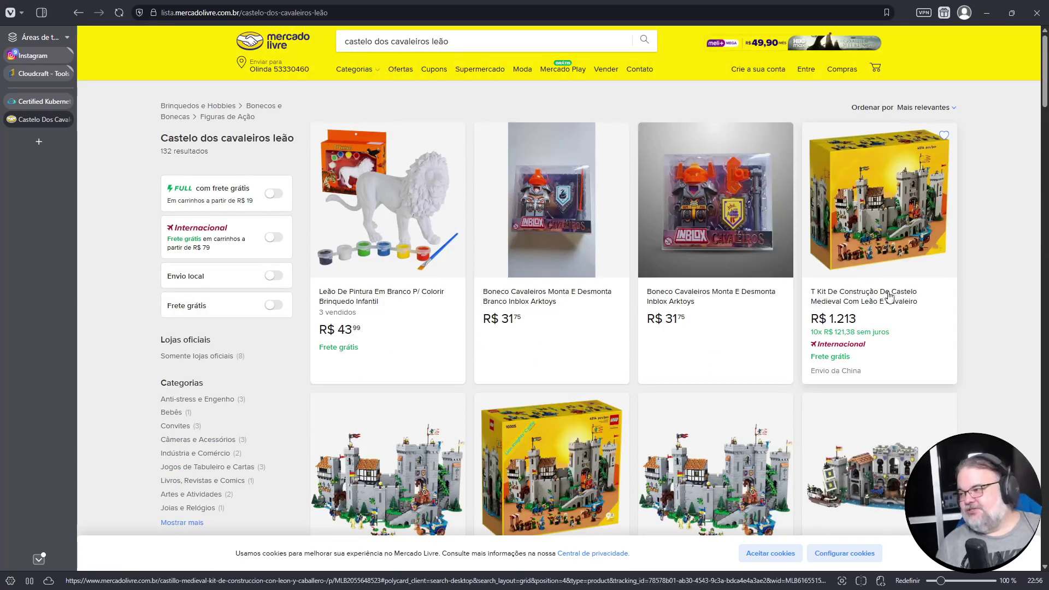
scroll(369, 414, down, 4)
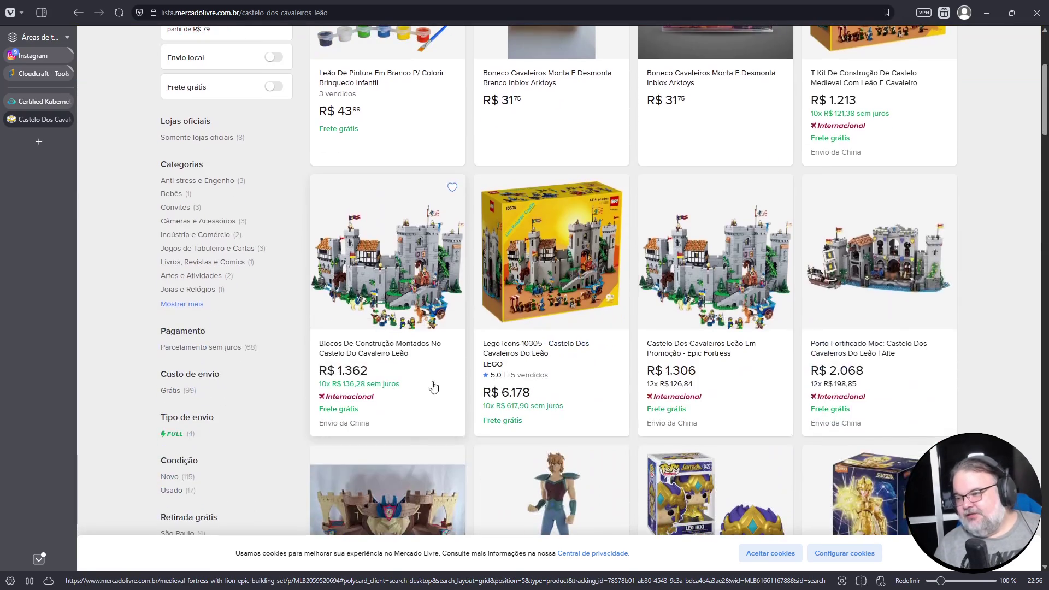
click(396, 281)
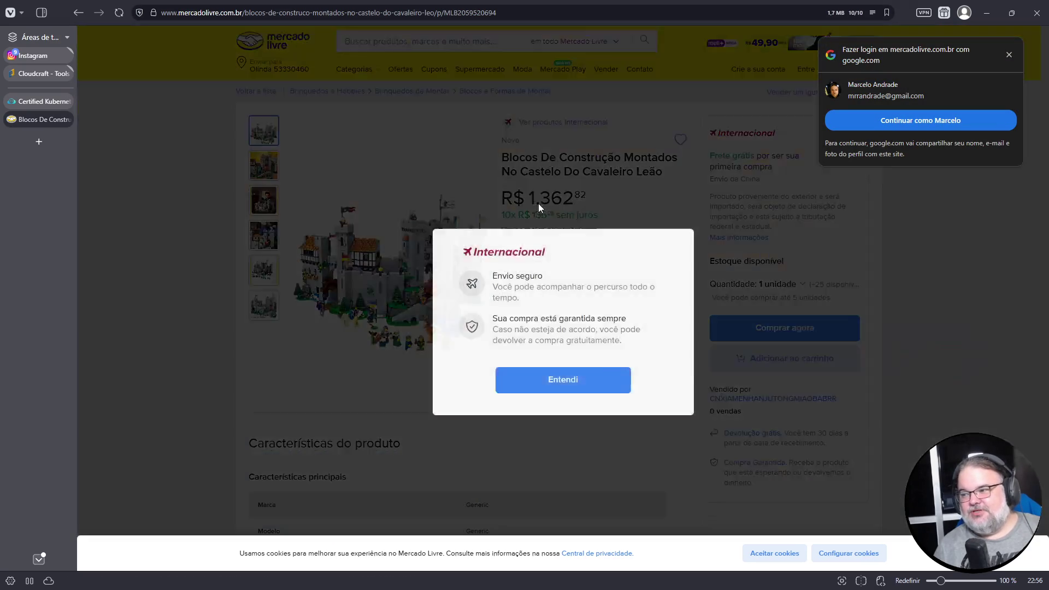
Step: Dismiss the Internacional shipping notice on the castle blocks listing and close that listing
click(579, 363)
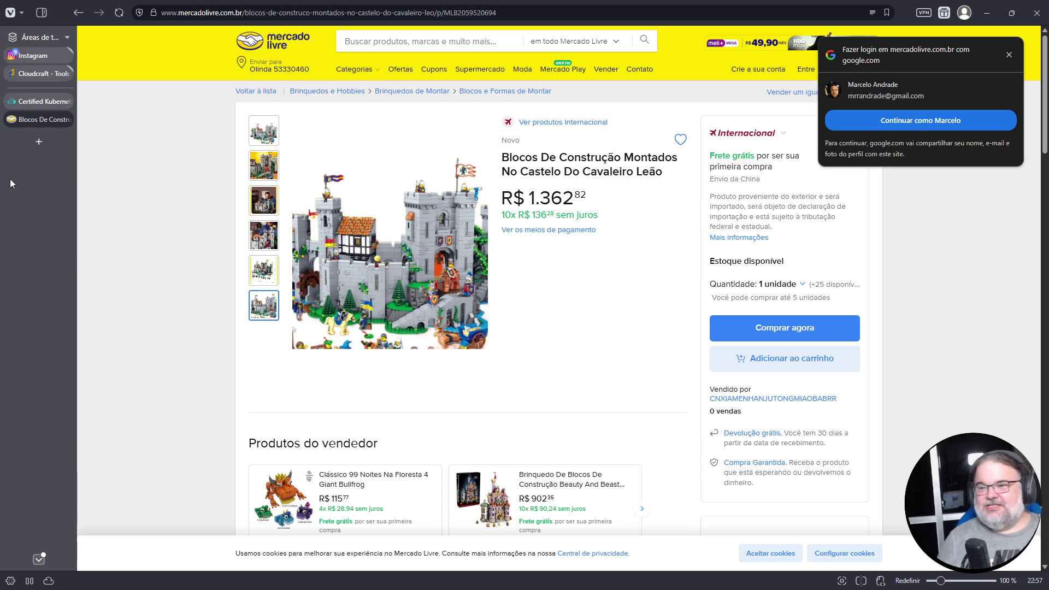
click(65, 119)
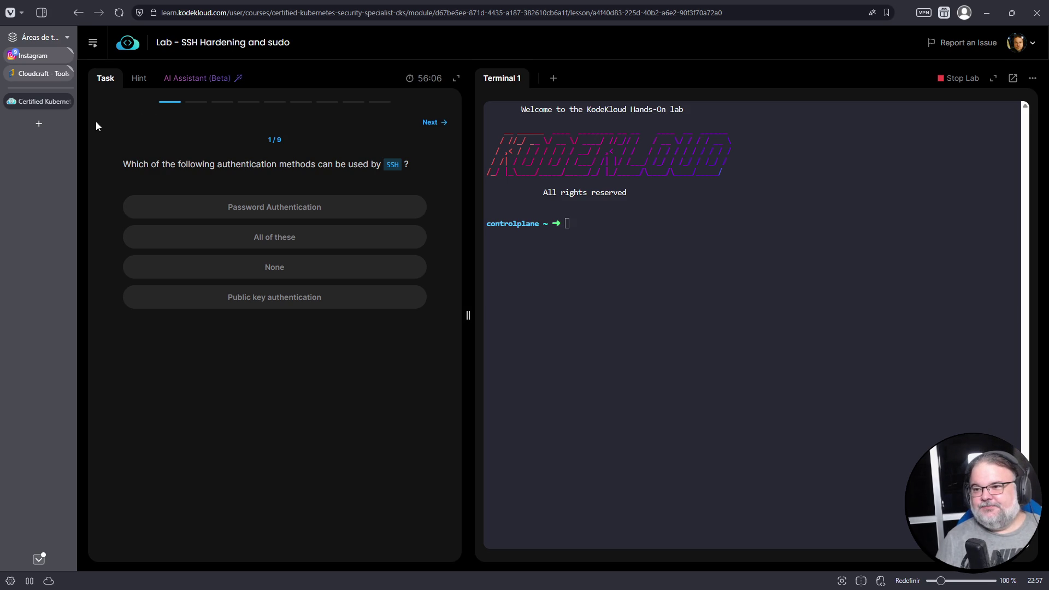
Step: Run 'ssh localhost' in the lab terminal and accept localhost's host key with 'yes'
click(714, 349)
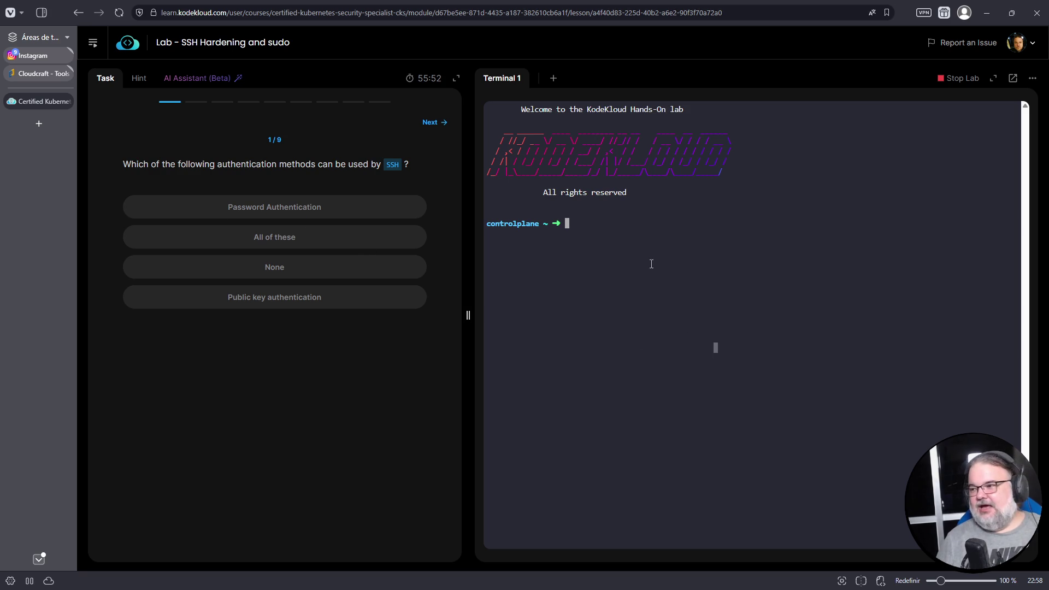
text(w)
key(BackSpace)
text(ssh localho)
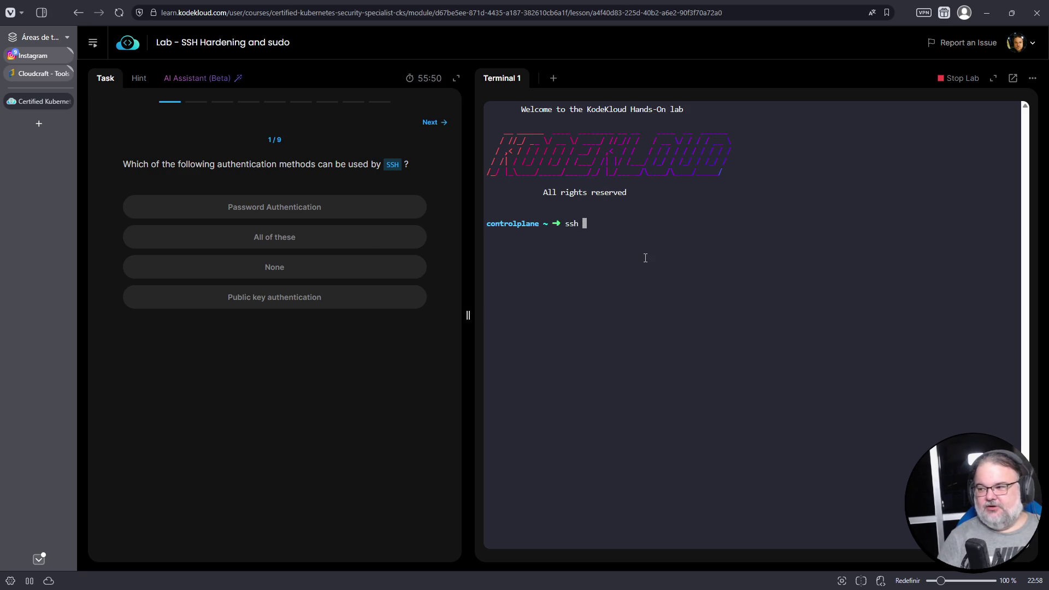
text(st)
key(Return)
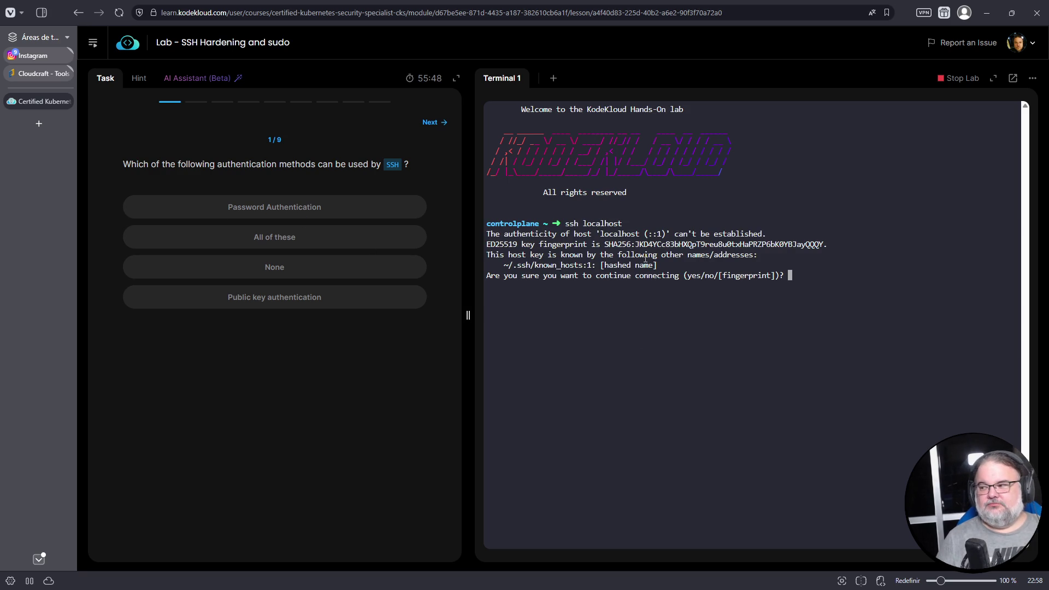
text(yes)
key(Return)
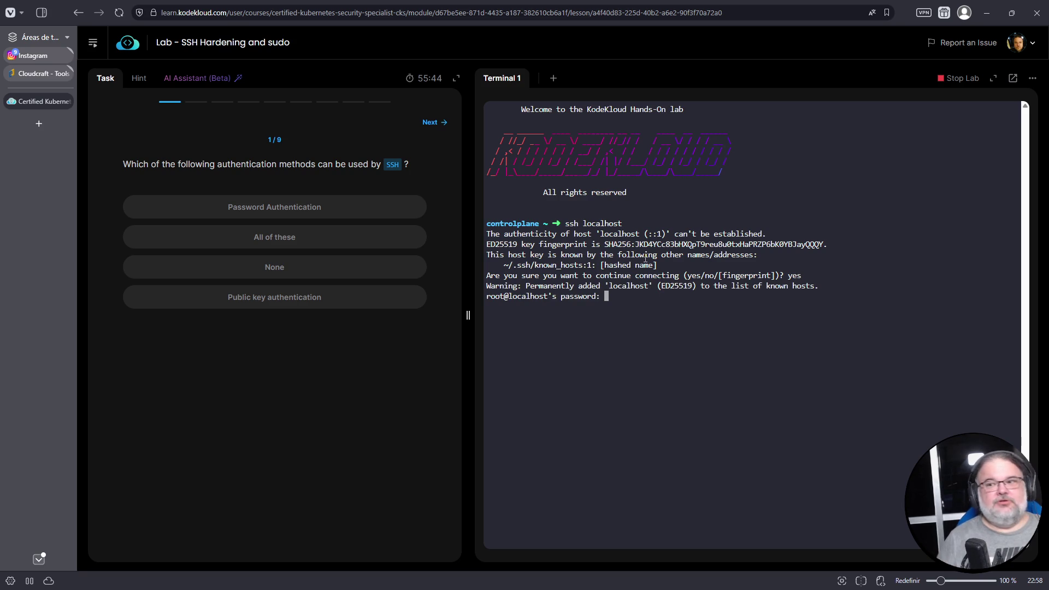
Step: Open the post author's Instagram profile and scroll its grid to the 'DESAFIO! Certificados SSH' post
click(48, 61)
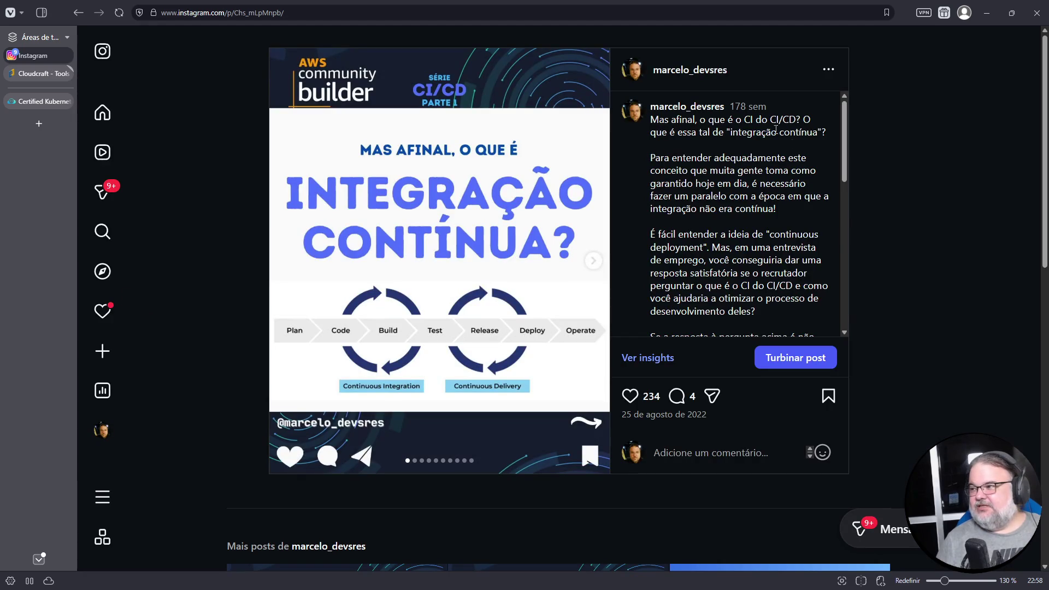
click(690, 72)
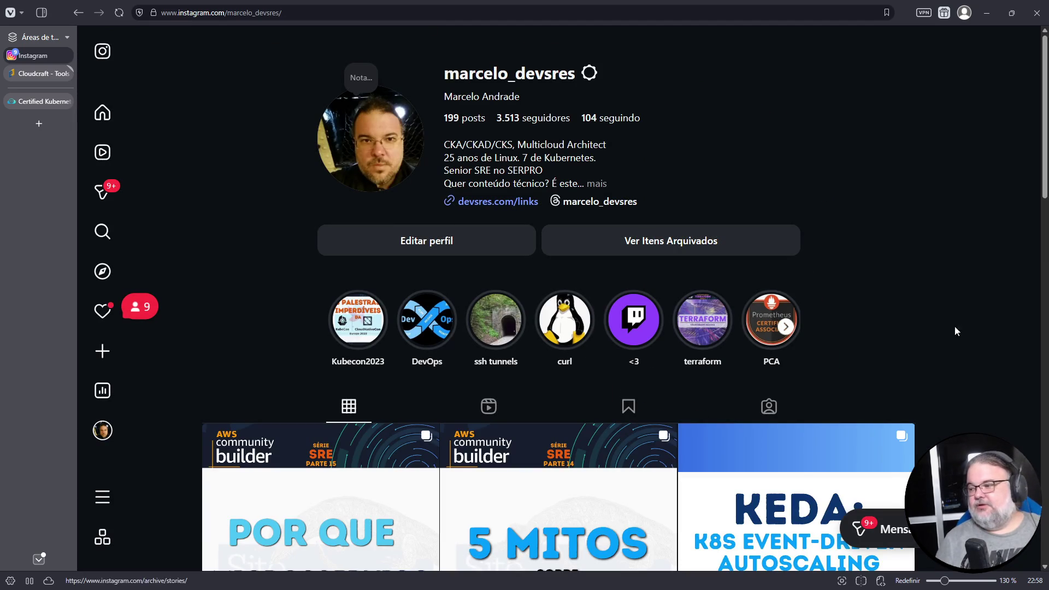
scroll(955, 328, down, 15)
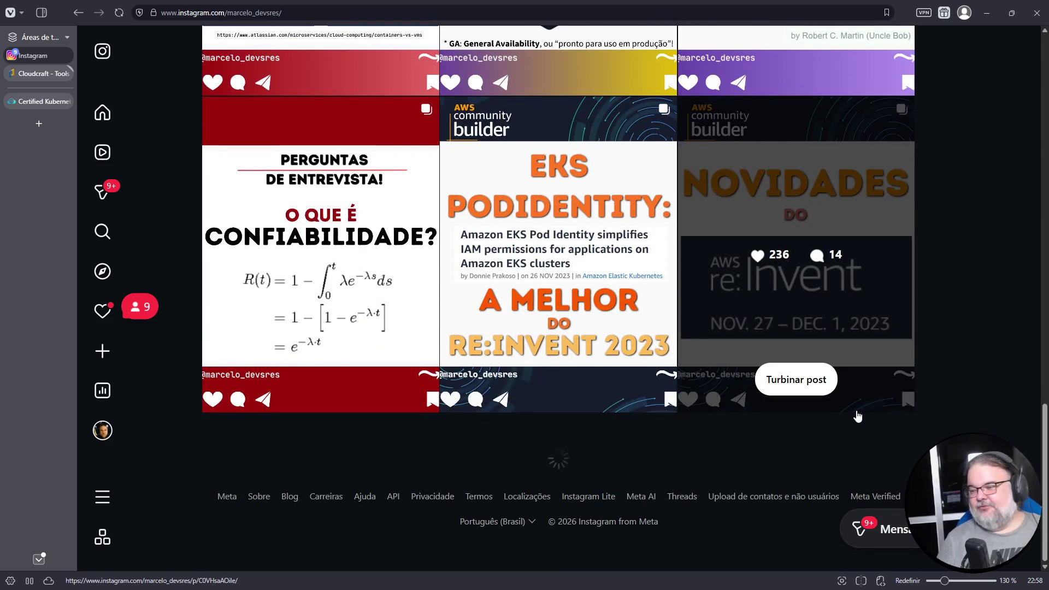
scroll(834, 422, down, 5)
scroll(834, 422, down, 10)
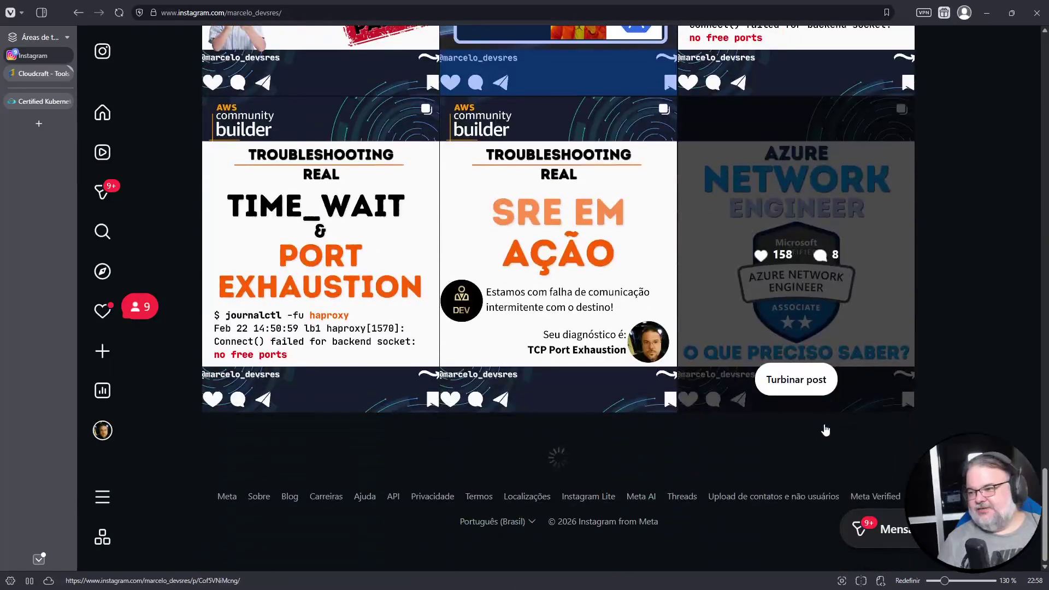
scroll(718, 431, down, 10)
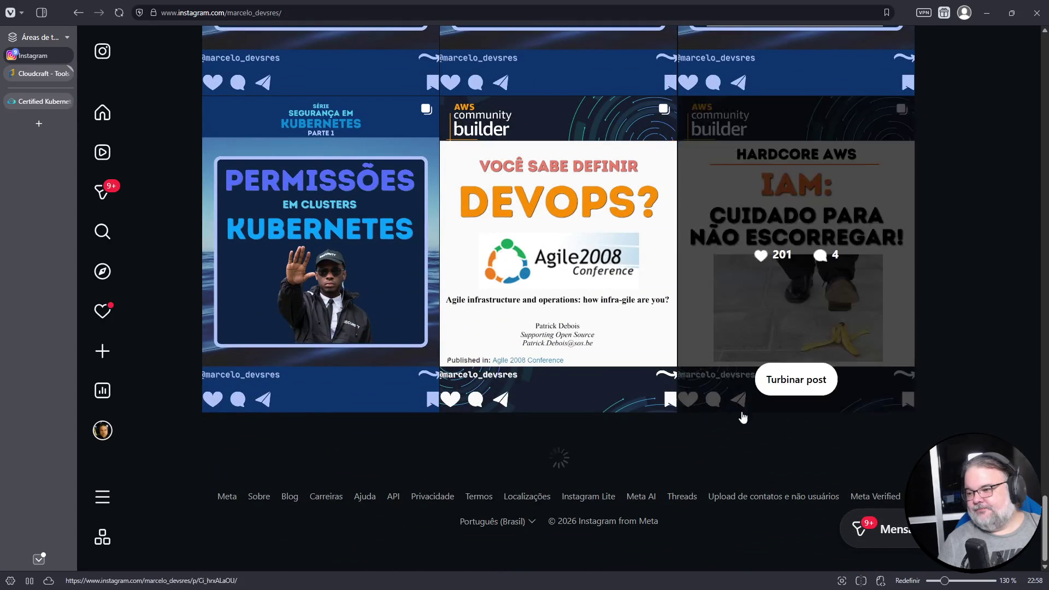
scroll(609, 438, down, 5)
scroll(608, 438, down, 12)
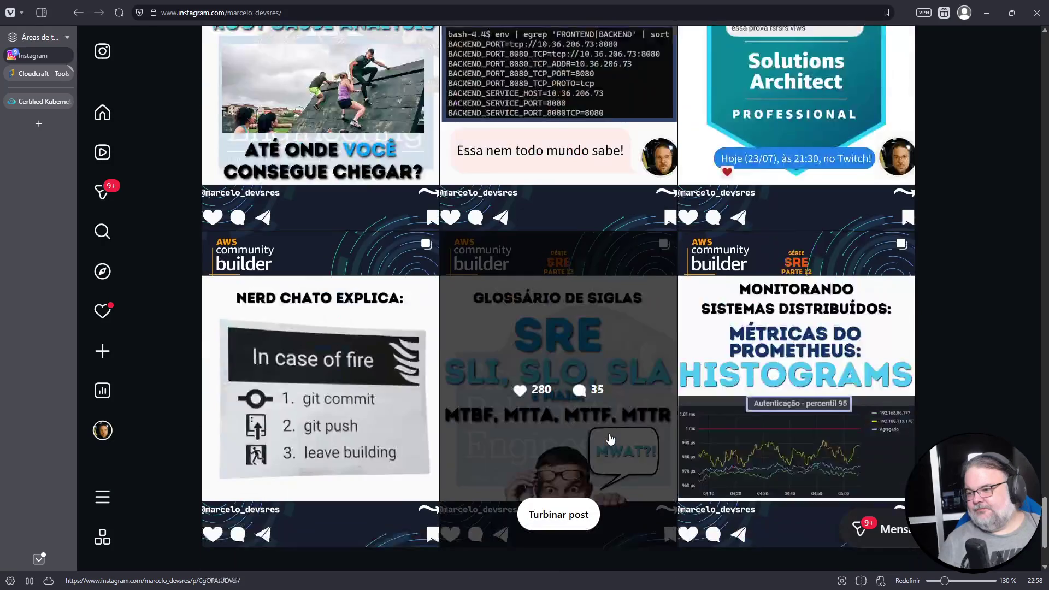
scroll(610, 438, down, 15)
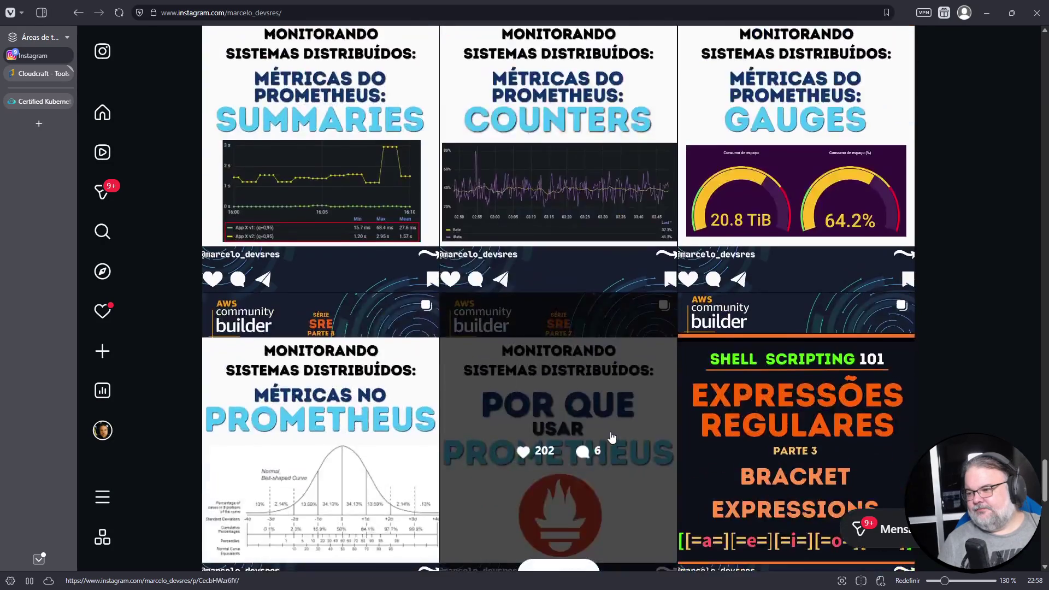
scroll(611, 438, down, 15)
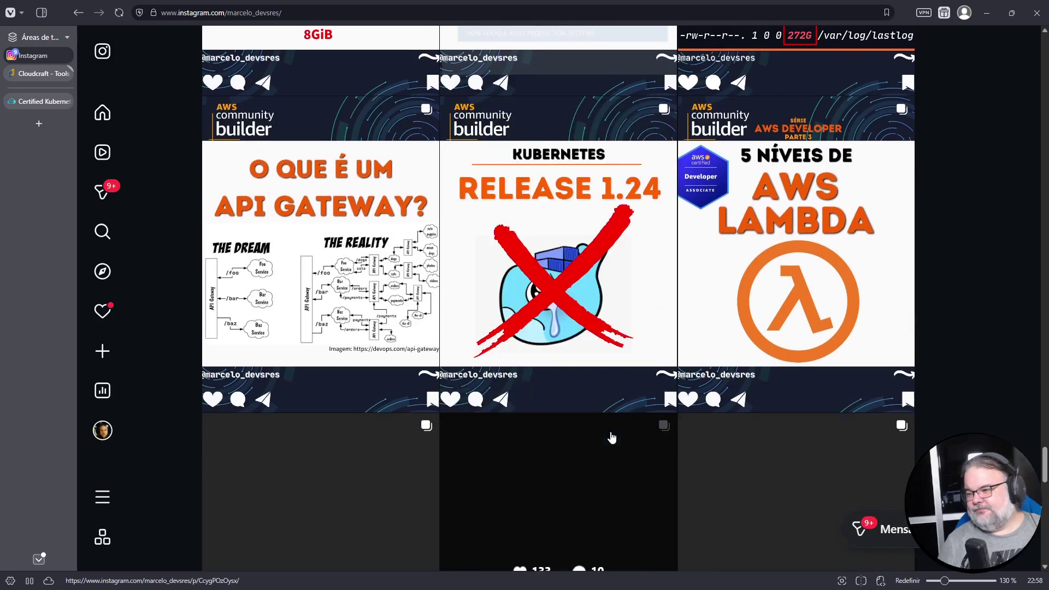
scroll(677, 425, down, 10)
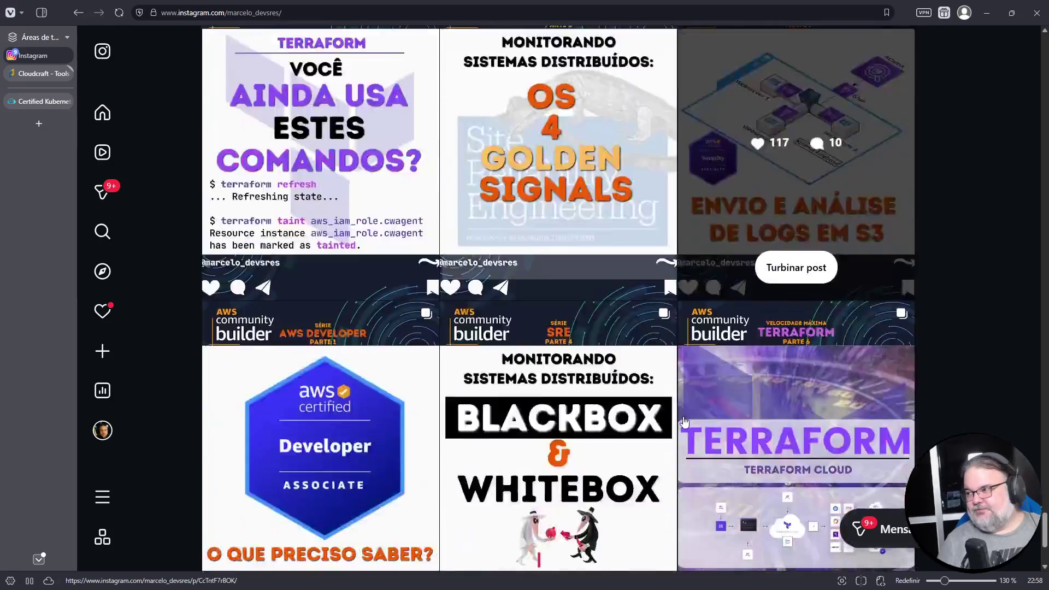
scroll(682, 426, down, 15)
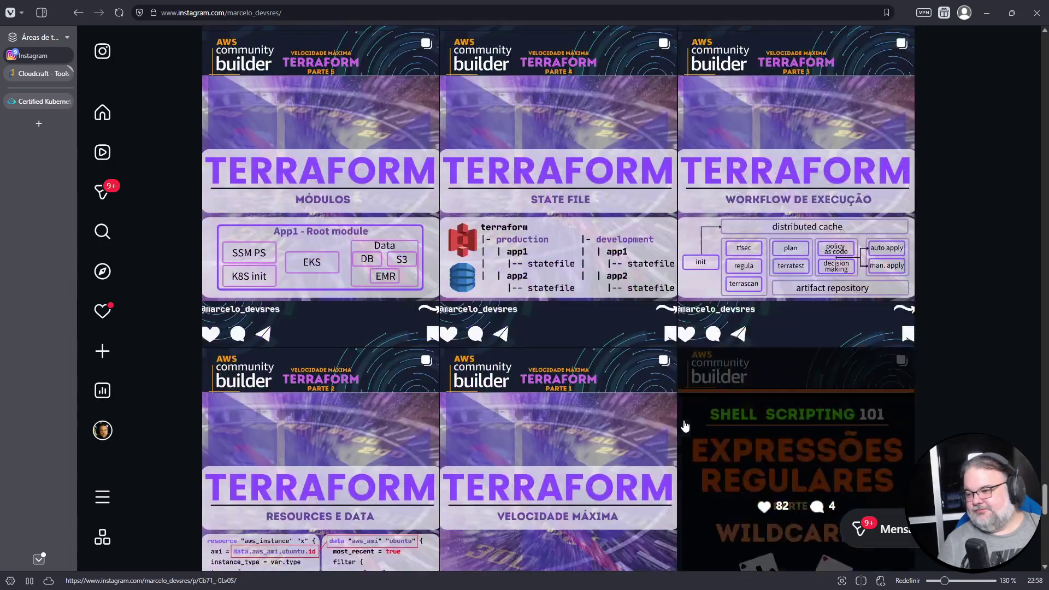
scroll(690, 426, down, 7)
scroll(690, 426, down, 3)
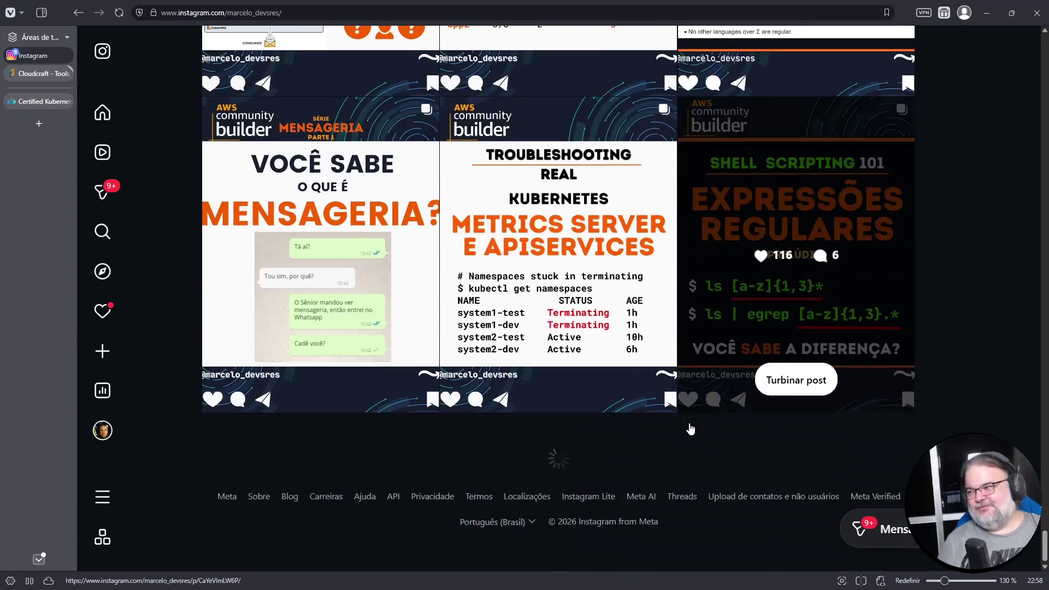
scroll(690, 426, down, 15)
scroll(690, 428, down, 10)
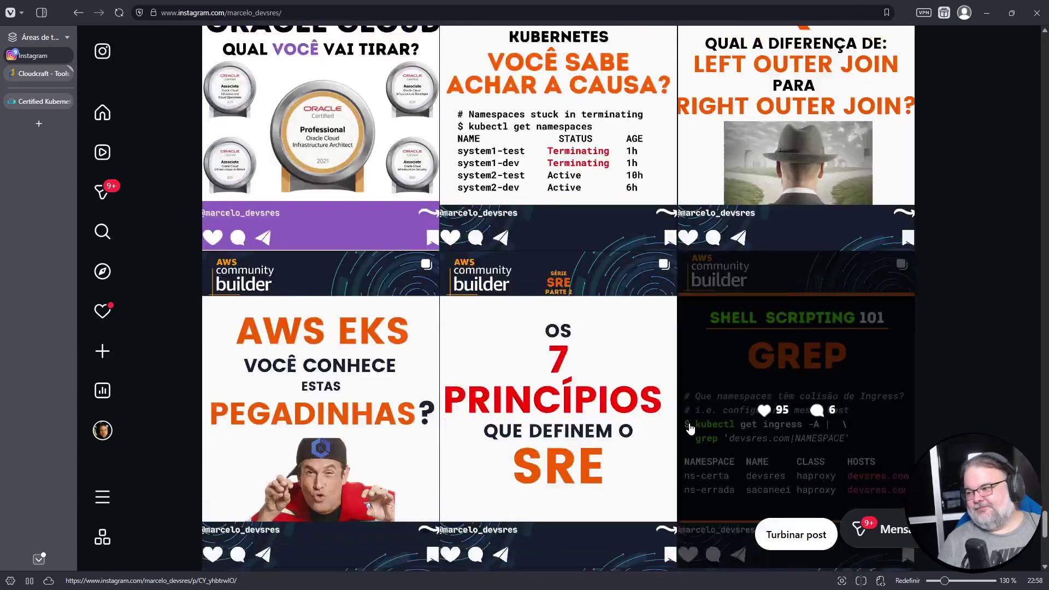
scroll(690, 427, down, 10)
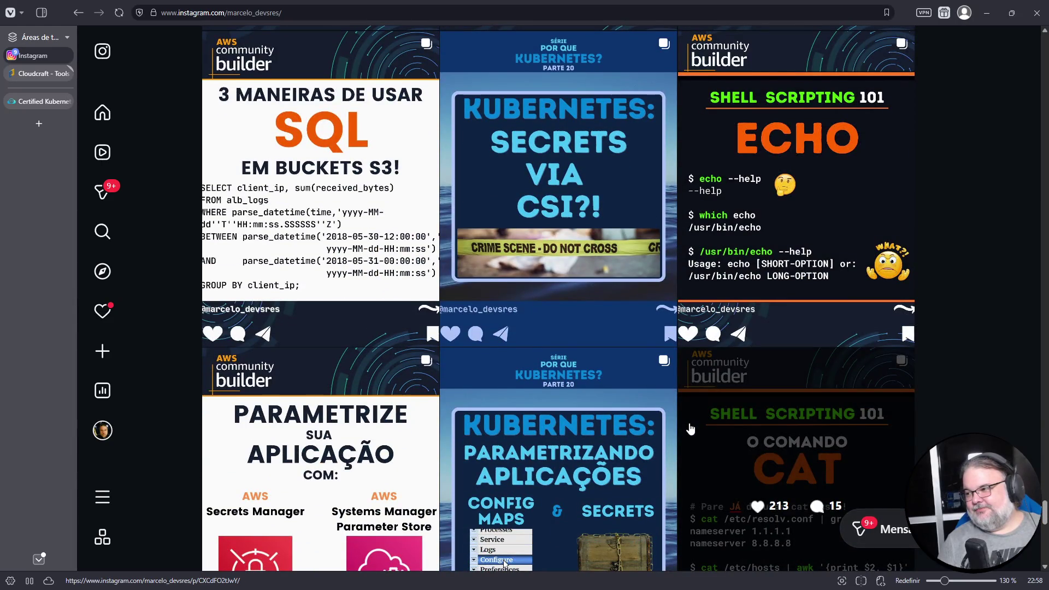
scroll(690, 428, down, 10)
scroll(736, 416, down, 10)
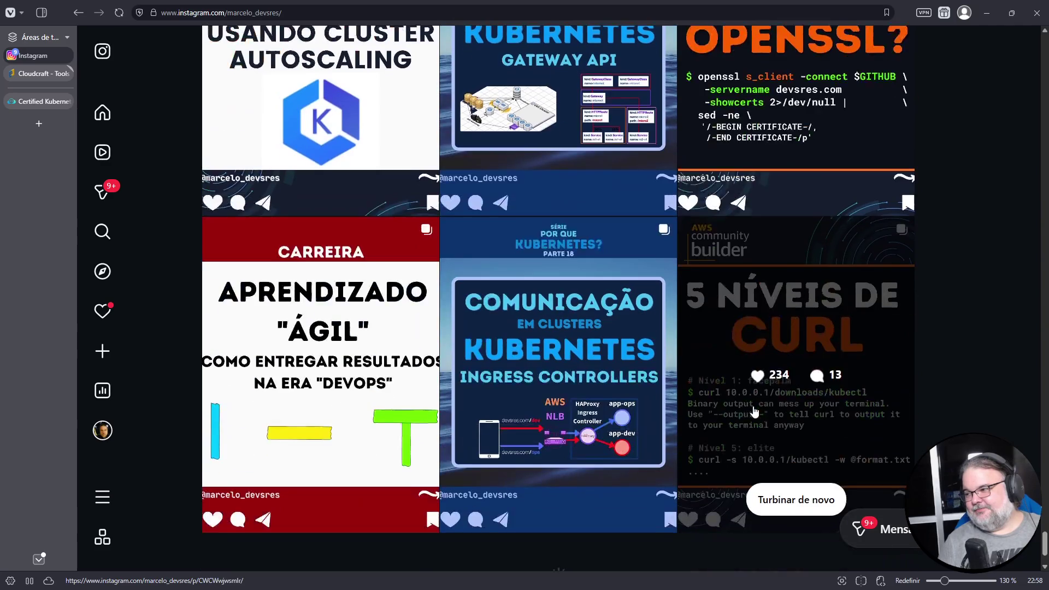
scroll(755, 410, down, 10)
scroll(754, 409, down, 10)
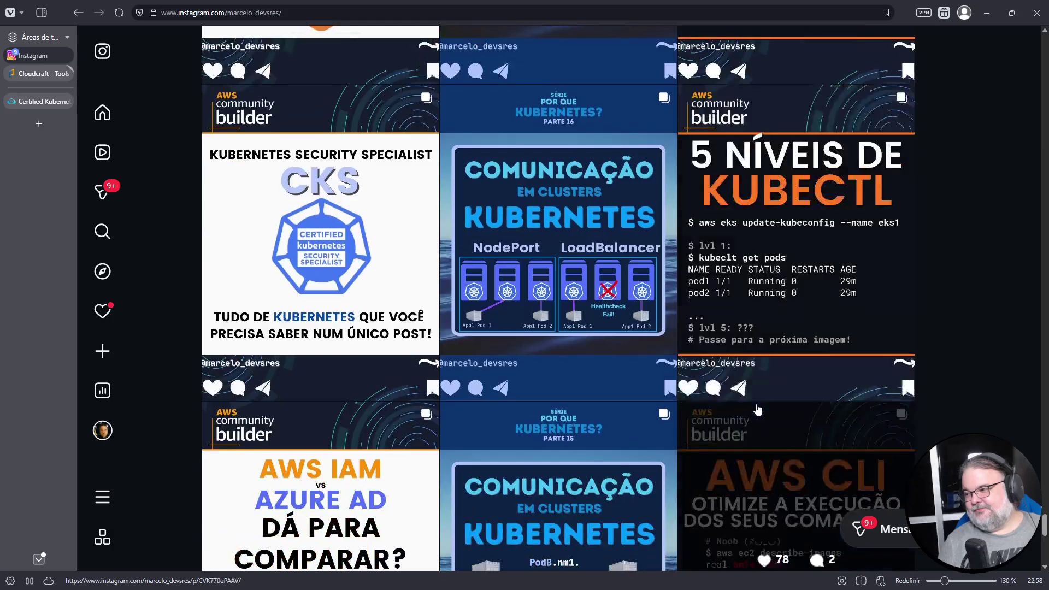
scroll(759, 385, down, 5)
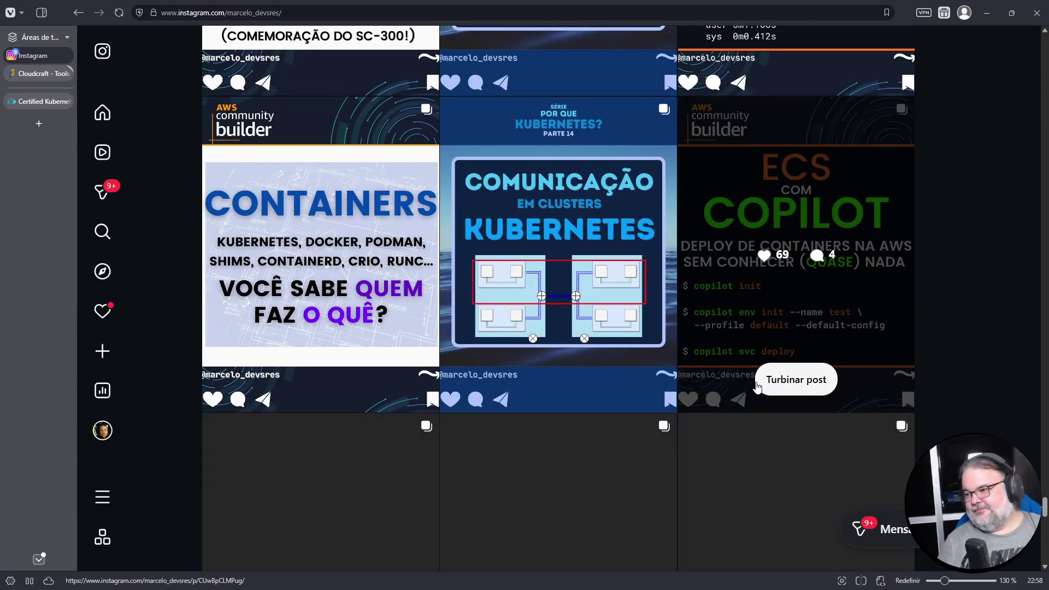
scroll(759, 386, down, 5)
scroll(757, 388, down, 5)
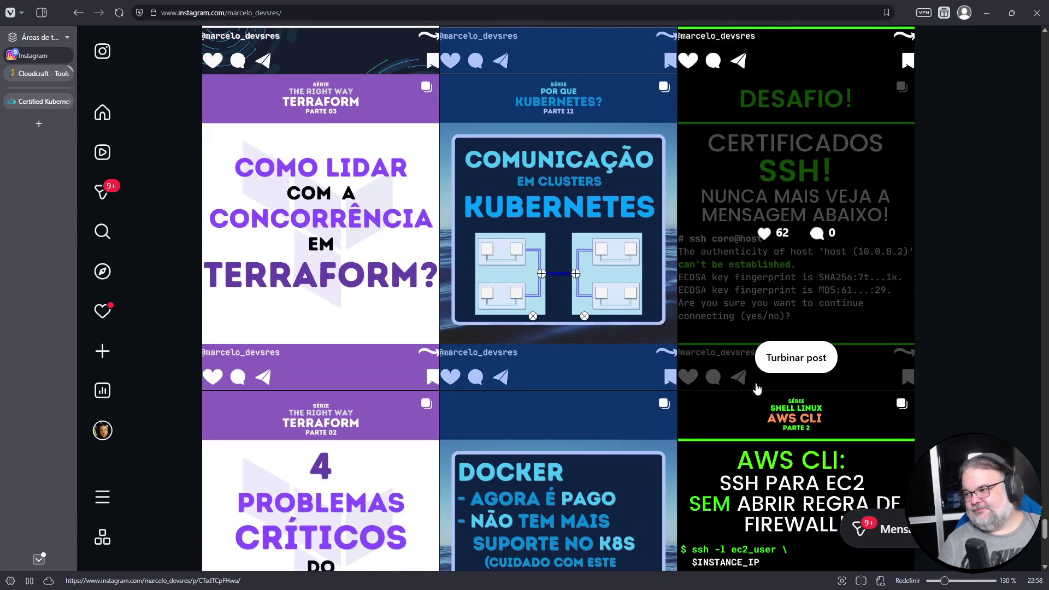
Step: Open the SSH certificates post, advance to its 'O que é o YES?' slide, then return to the lab
click(873, 289)
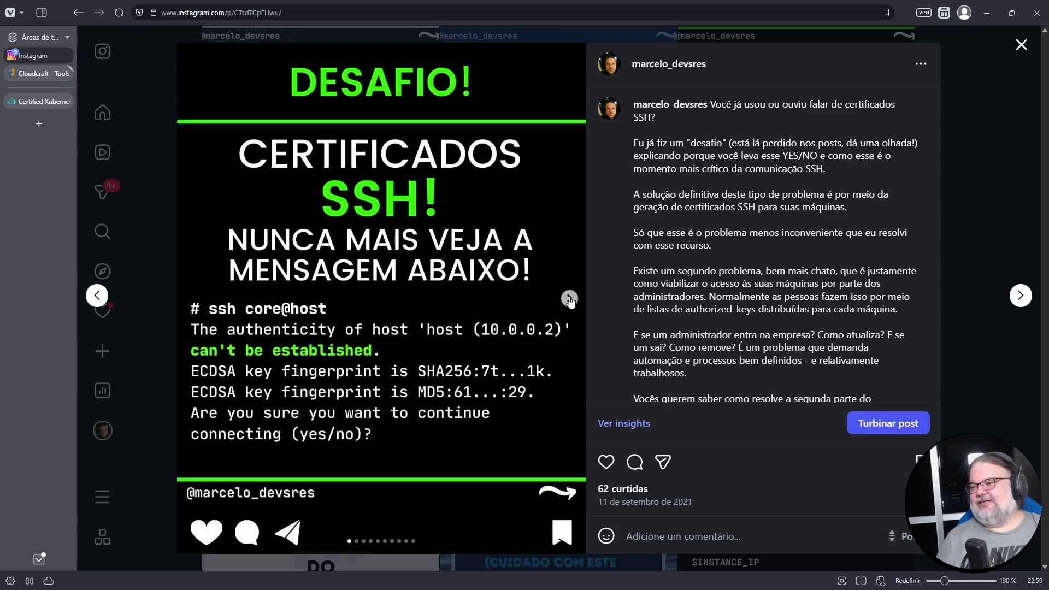
click(569, 299)
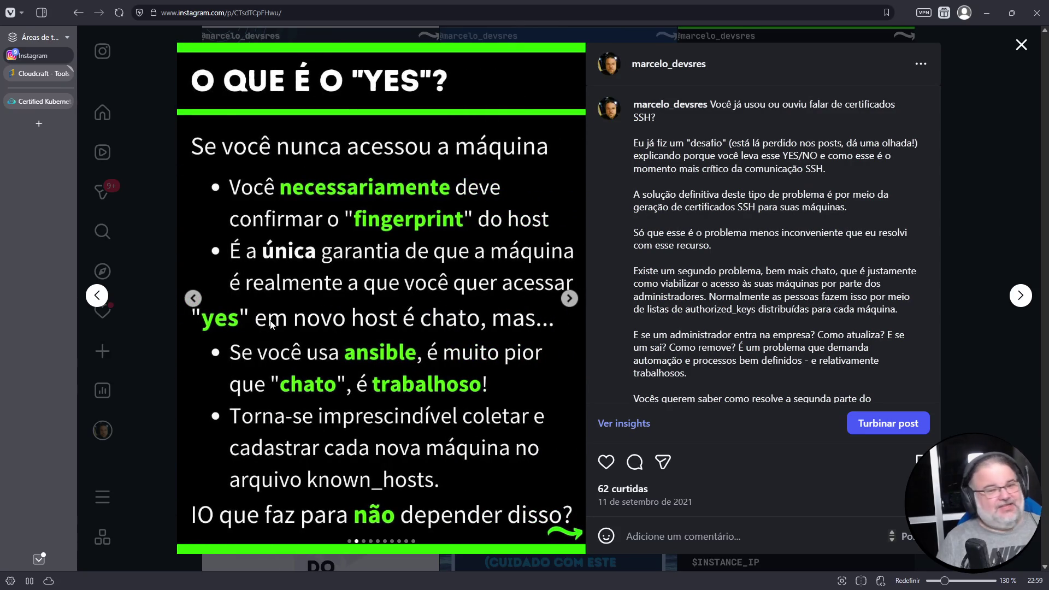
click(41, 101)
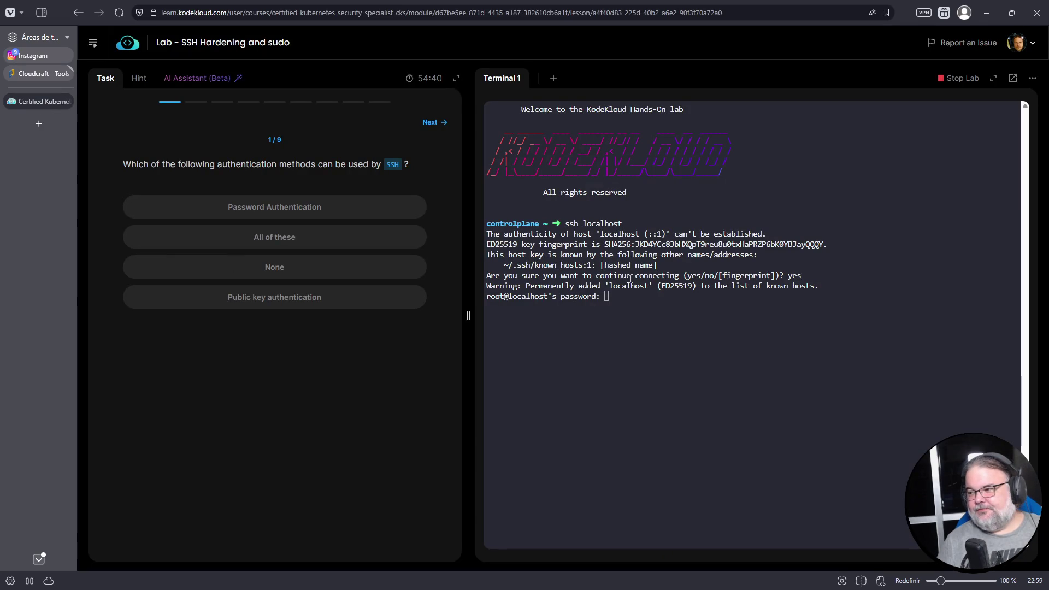
Step: Select and copy the ED25519 key fingerprint line from the terminal output
triple_click(604, 244)
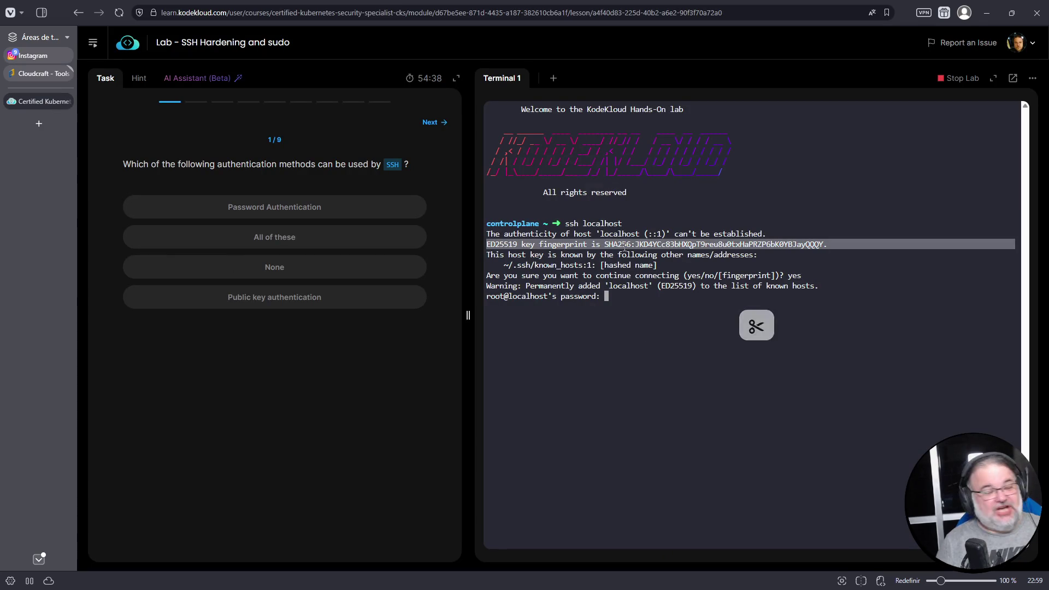
mouse_move(658, 245)
mouse_down()
mouse_move(825, 235)
mouse_move(825, 244)
mouse_up()
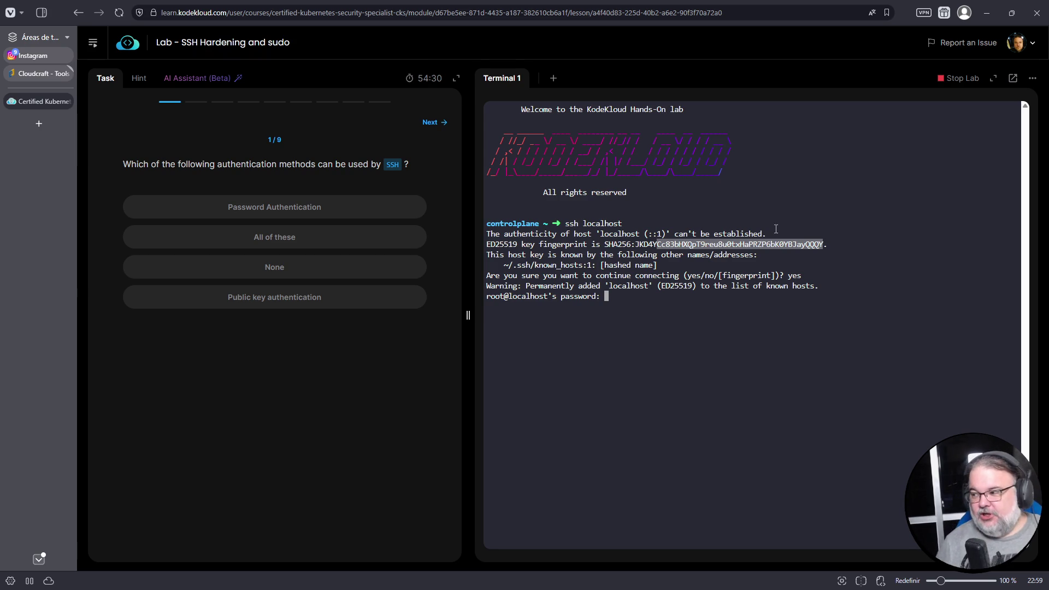
triple_click(685, 245)
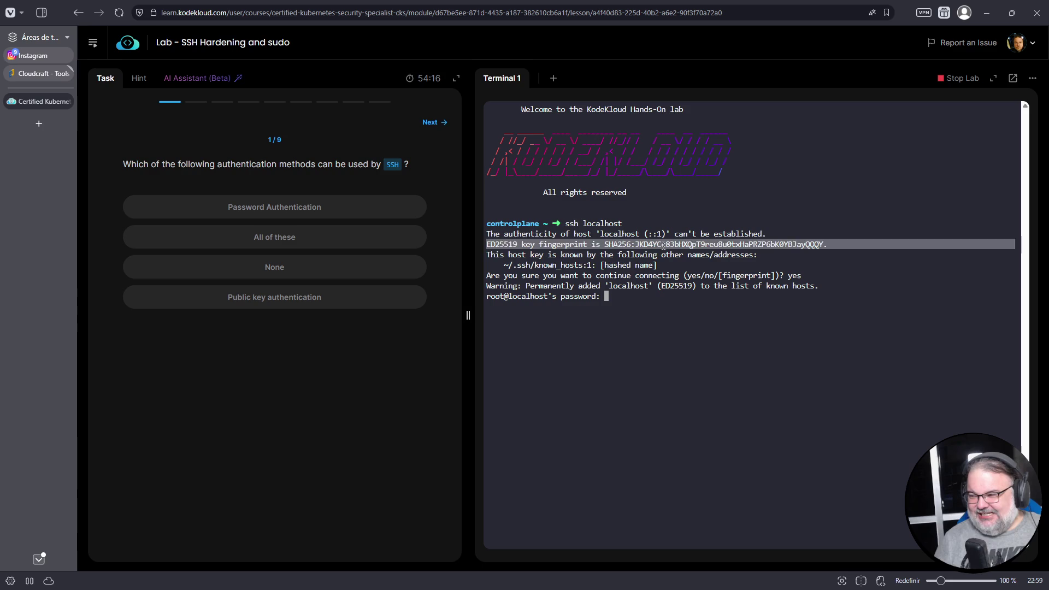
double_click(664, 245)
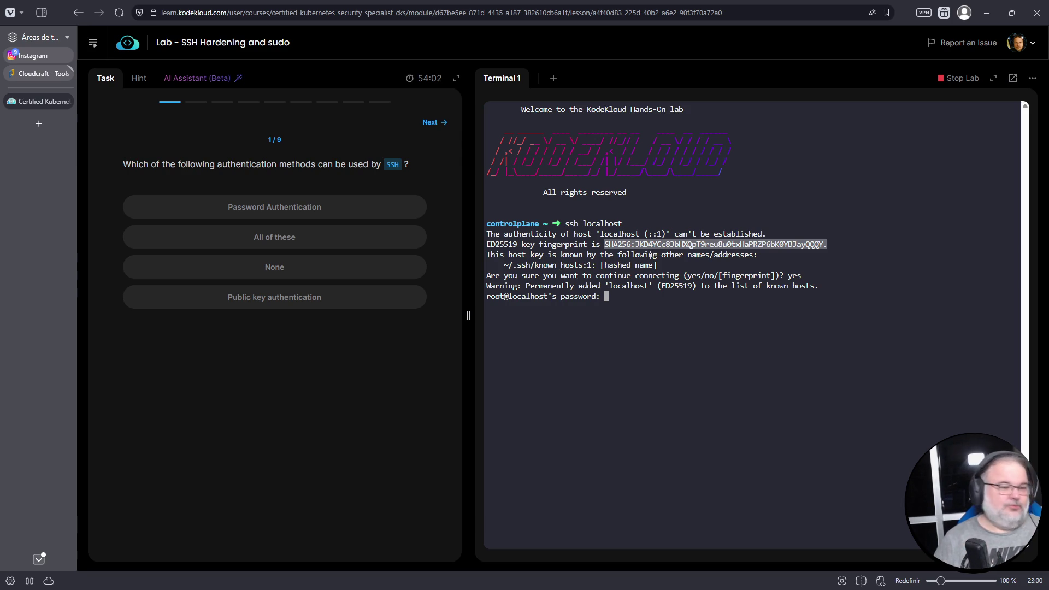
triple_click(706, 245)
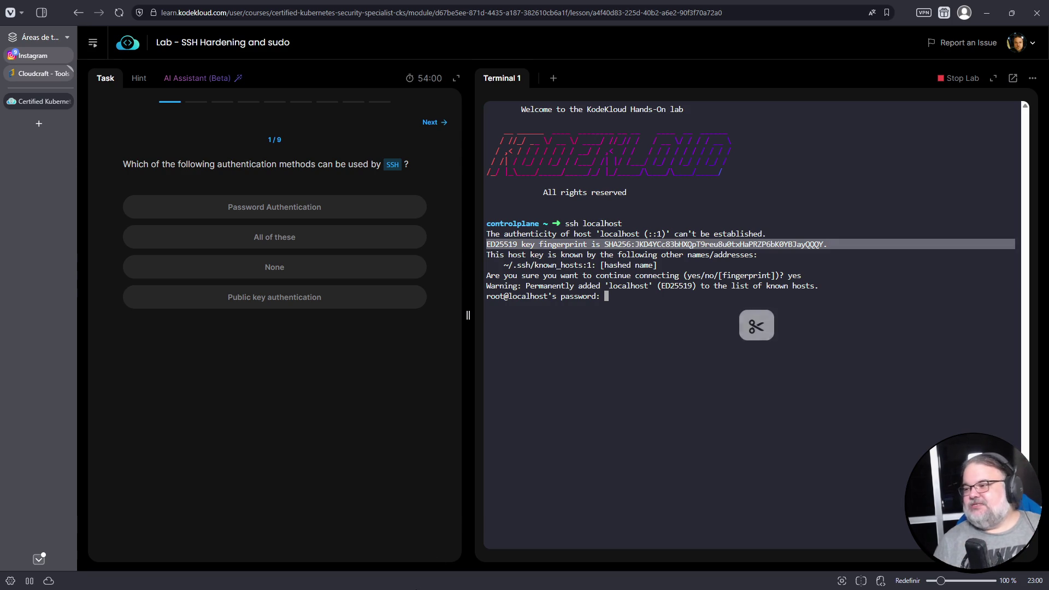
triple_click(706, 245)
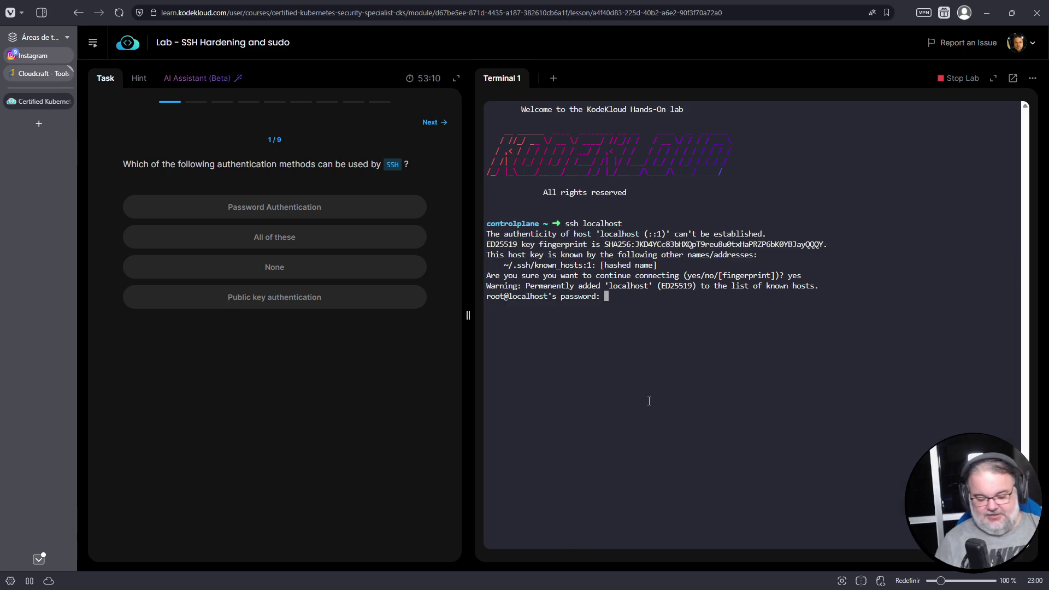
key(ctrl+t)
Step: Search for 'evilnginx' and open the evilginx2 GitHub repository to view its README
text(evilnginx)
key(Return)
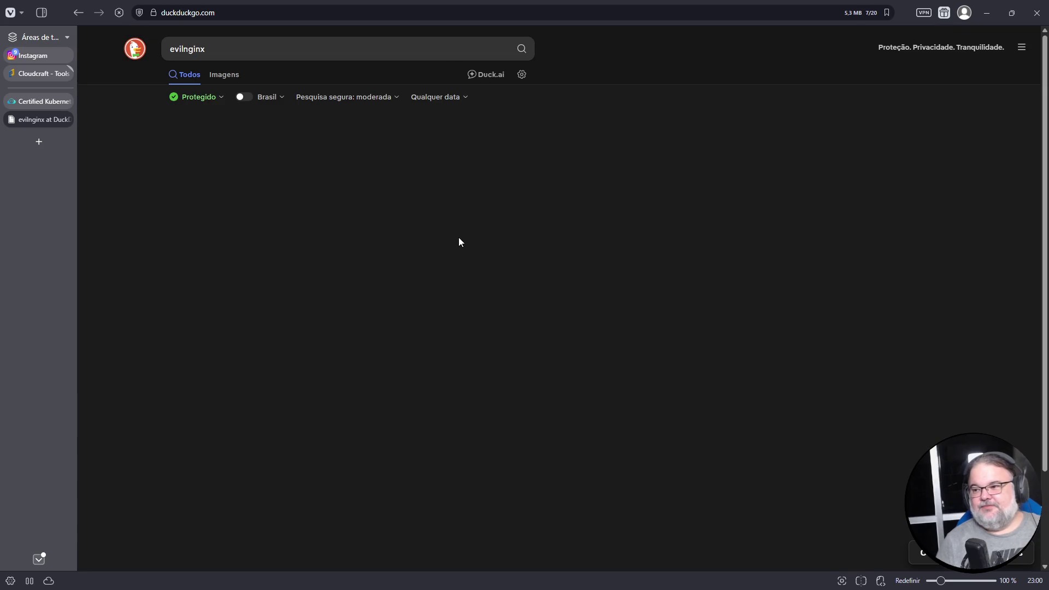
click(313, 336)
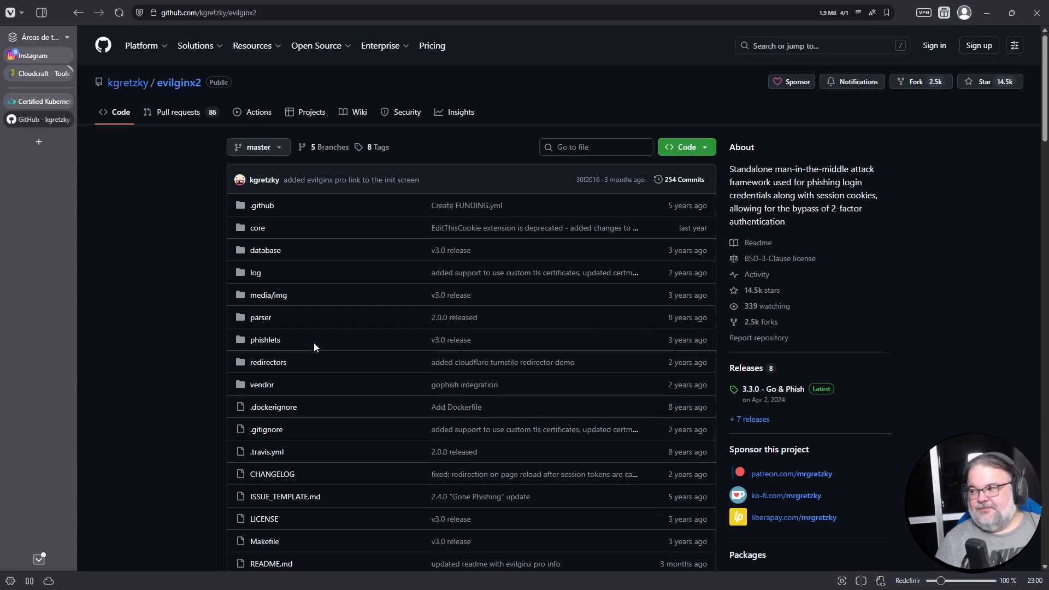
scroll(314, 343, down, 10)
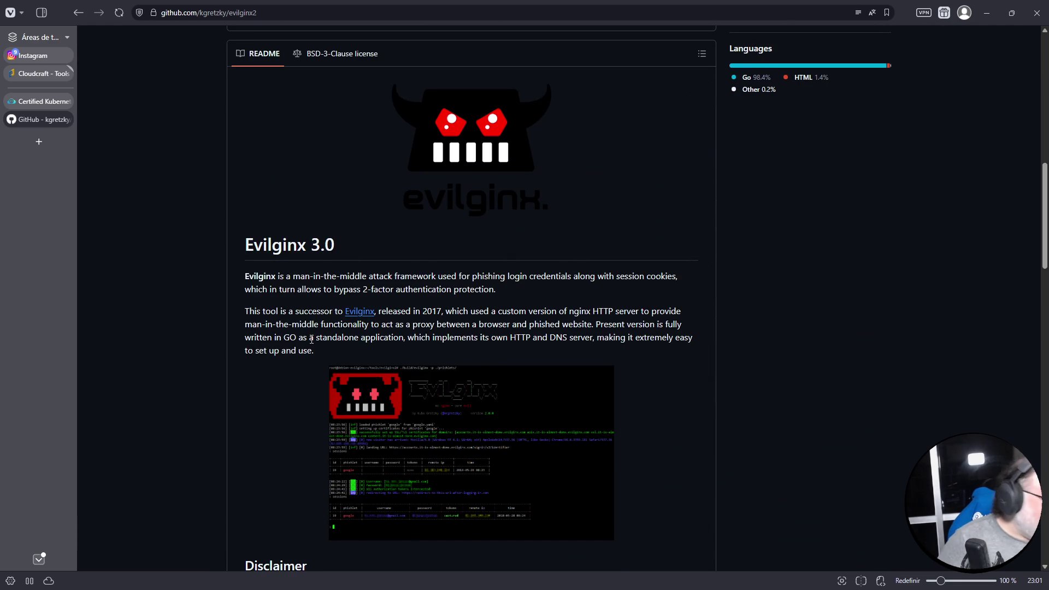
Step: Close the repository page and put focus back in the lab terminal
click(67, 120)
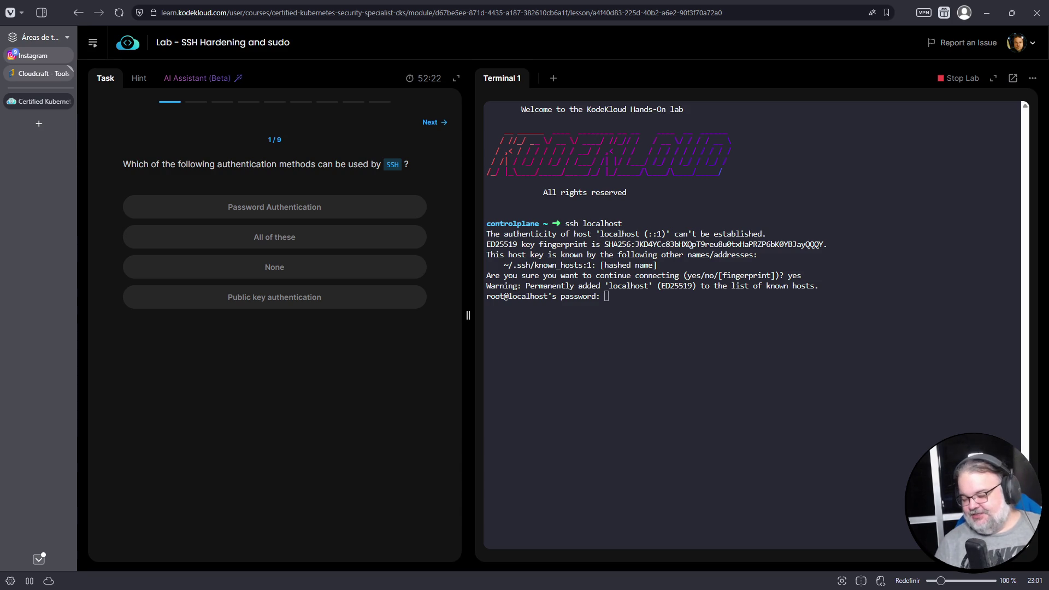
click(596, 322)
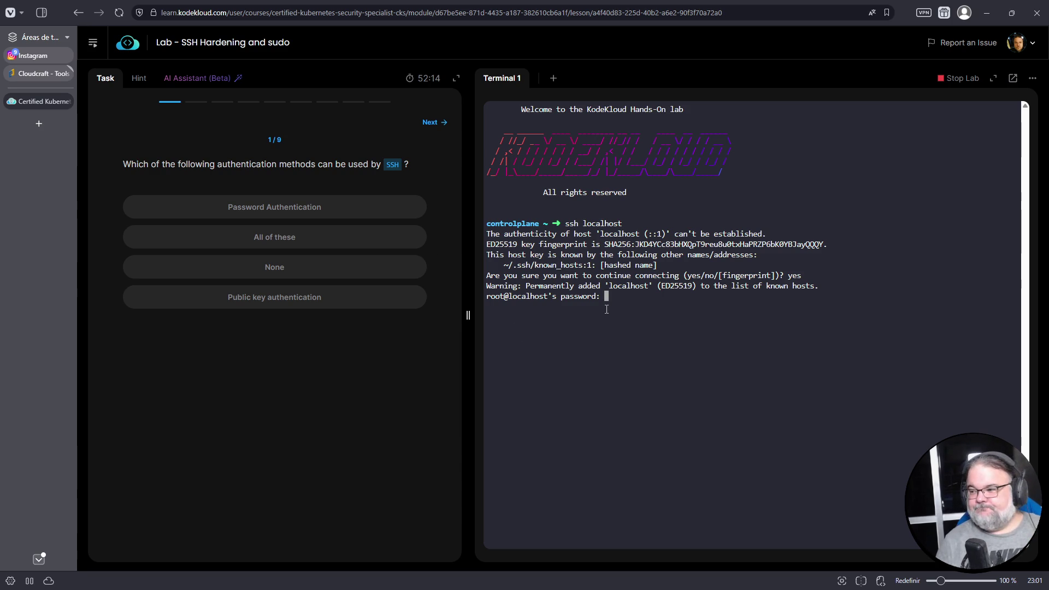
key(ctrl+t)
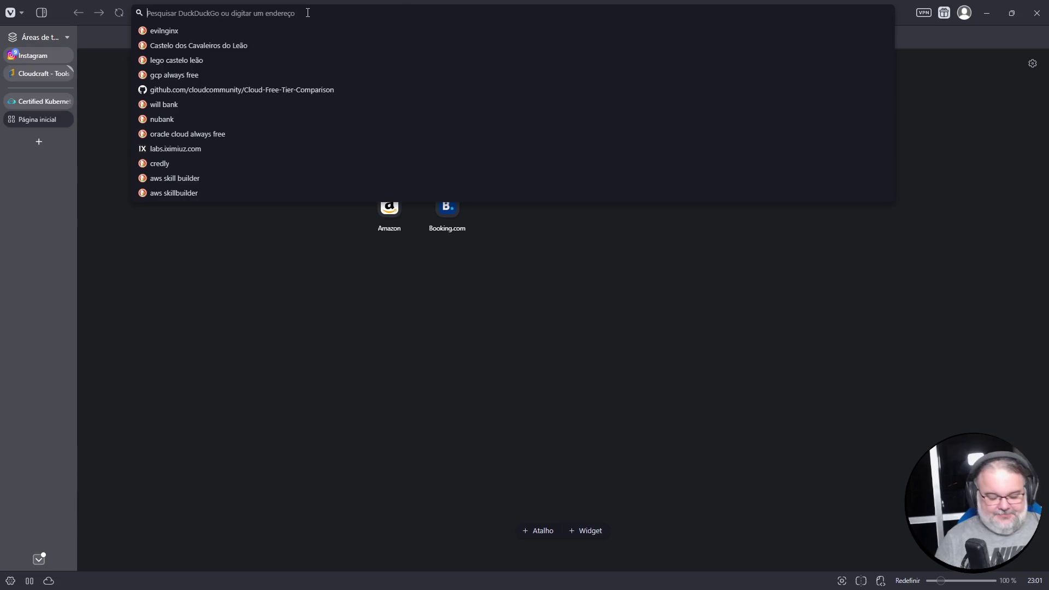
Step: Reopen the evilginx2 repository via DuckDuckGo, zoom in, and highlight its About description
text(duck)
key(Return)
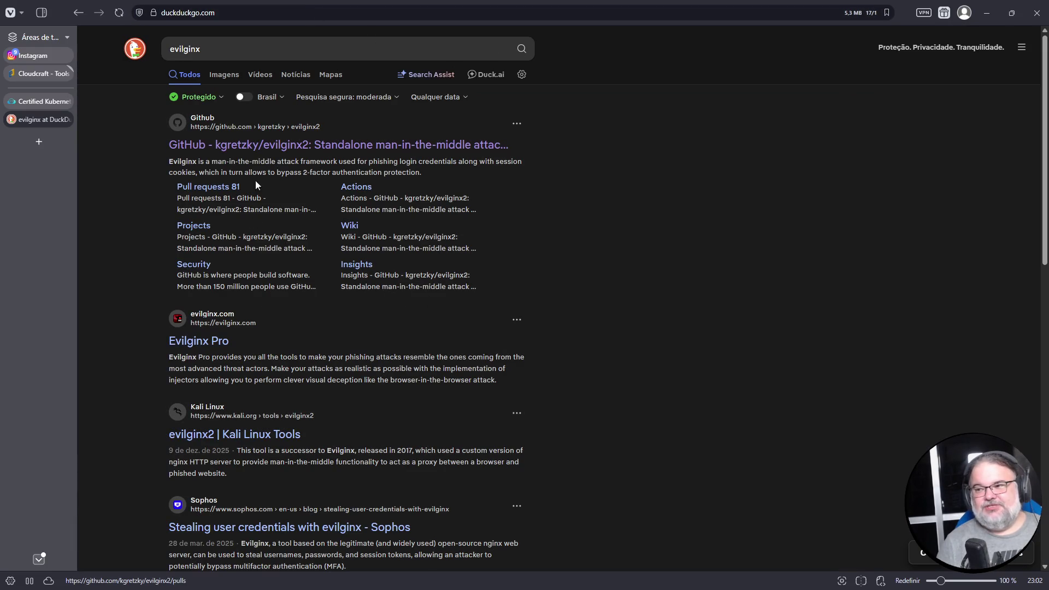
click(252, 146)
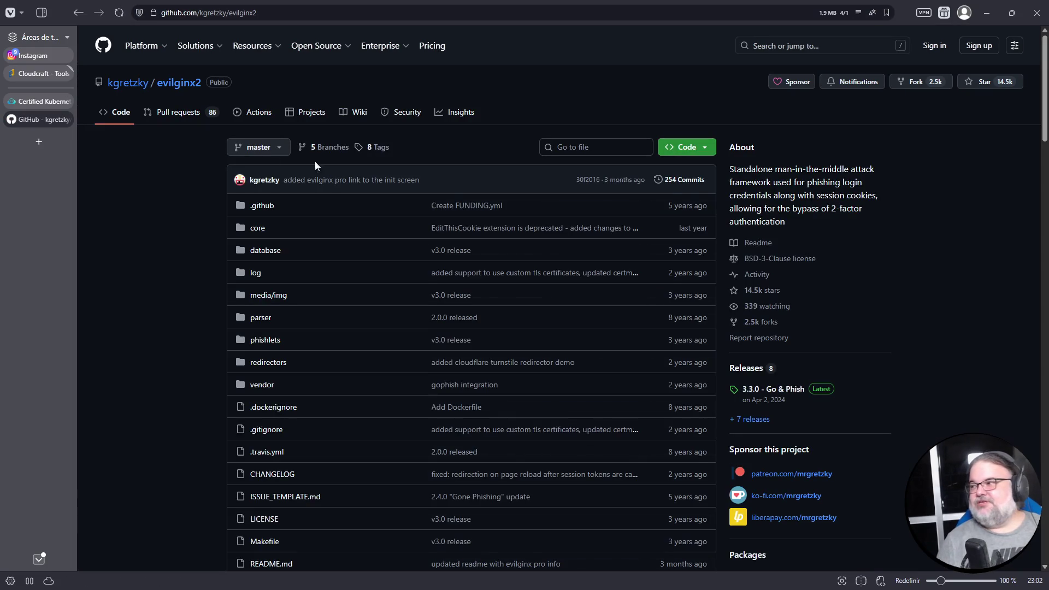
key(ctrl+plus)
key(ctrl+plus)
key(ctrl+plus)
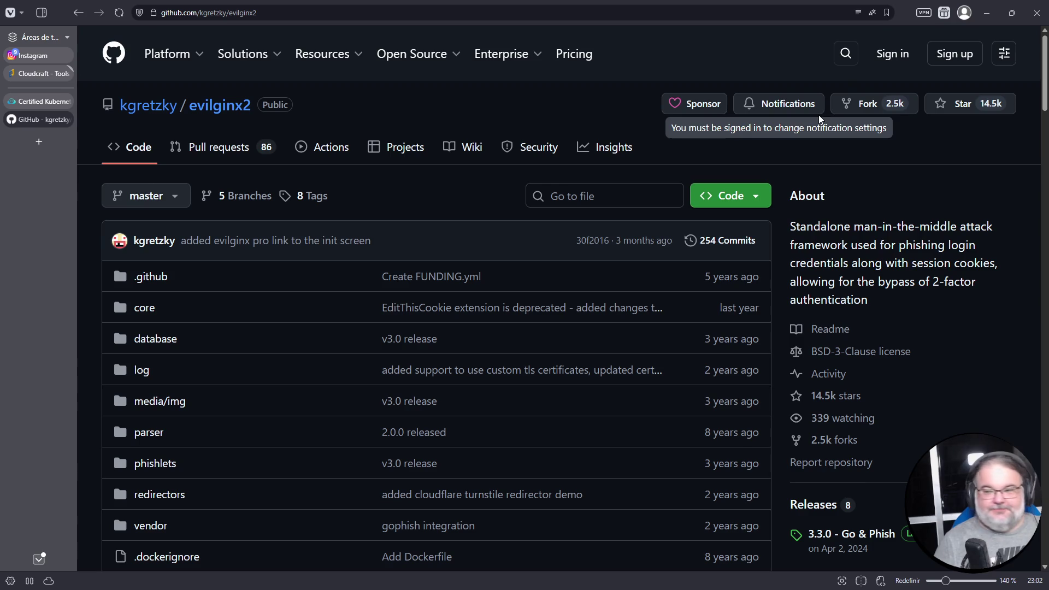
drag(887, 297, 785, 227)
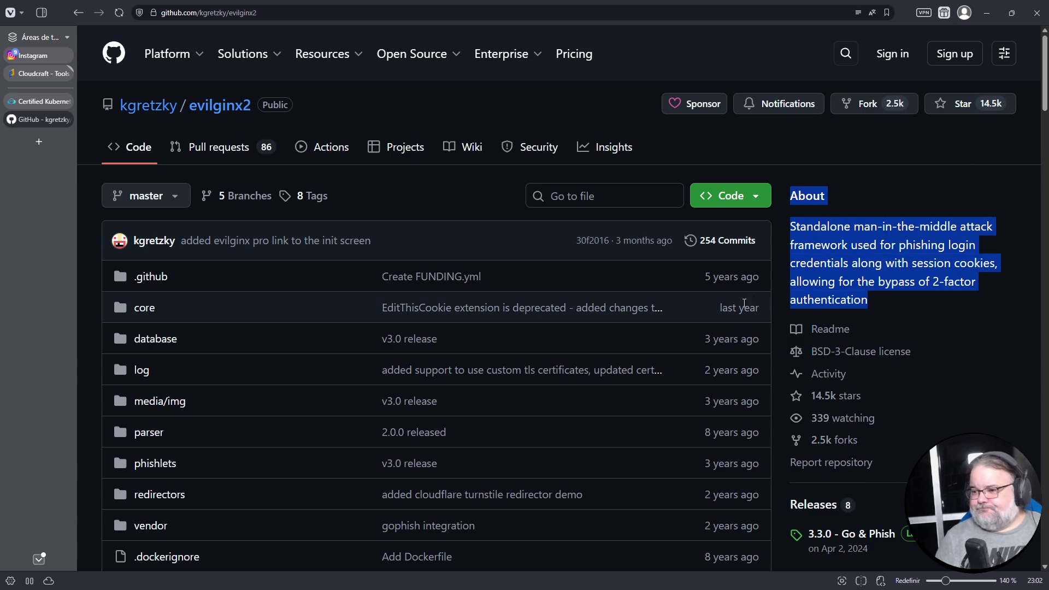
Step: Read down the README past the Evilginx 3.0 intro to the Mastery Training Course section
scroll(593, 382, down, 12)
scroll(593, 372, down, 5)
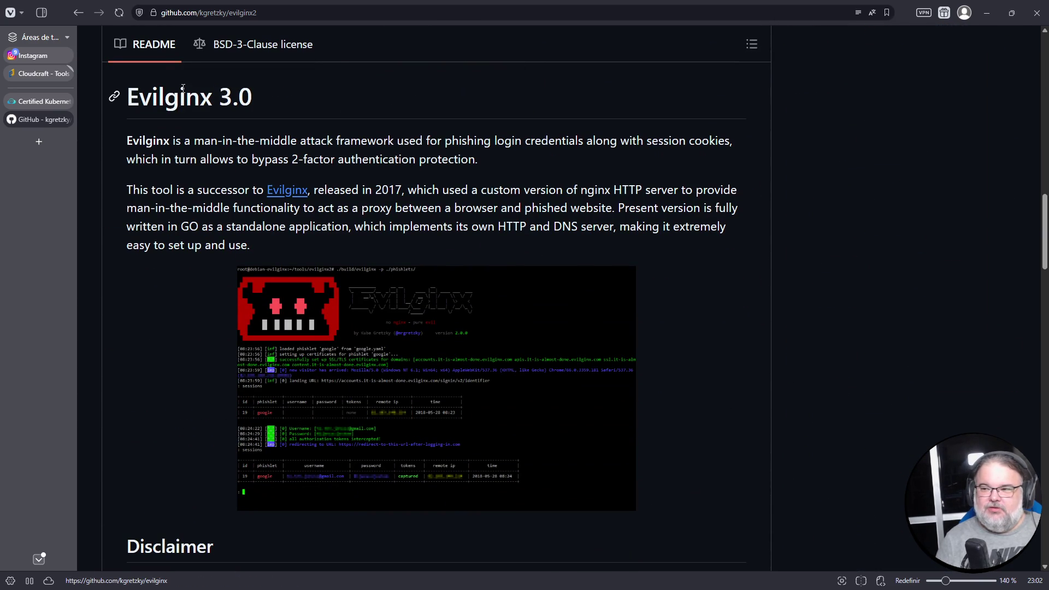
drag(131, 94, 299, 250)
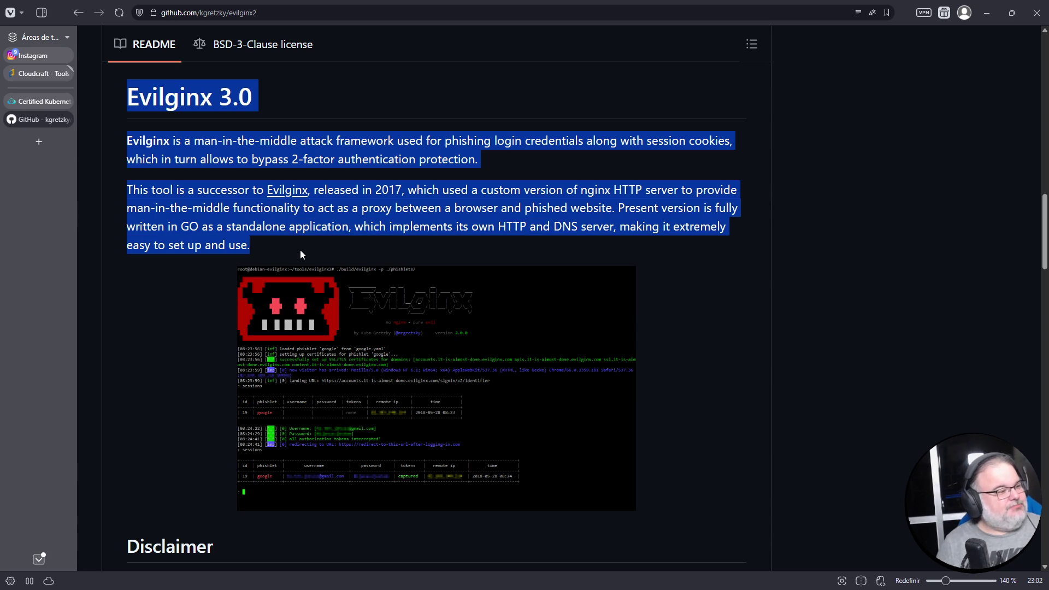
scroll(373, 397, down, 5)
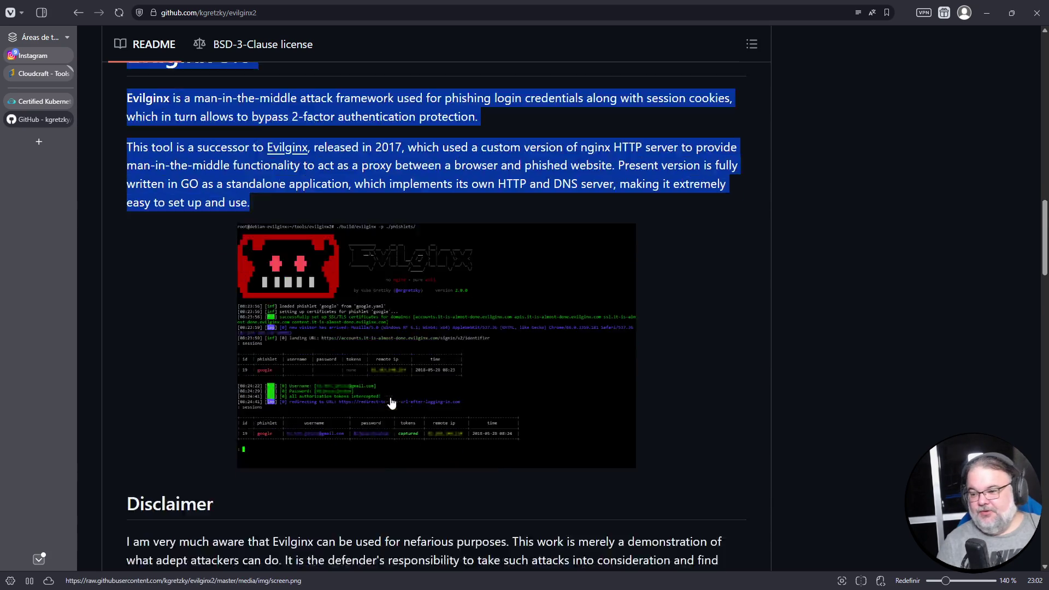
scroll(357, 337, down, 3)
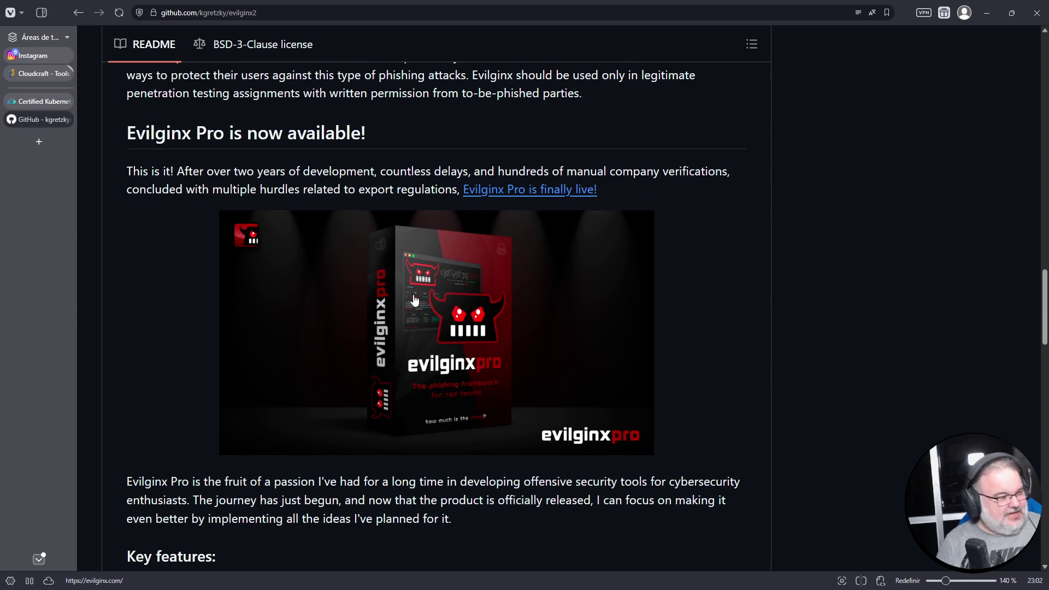
scroll(473, 407, down, 6)
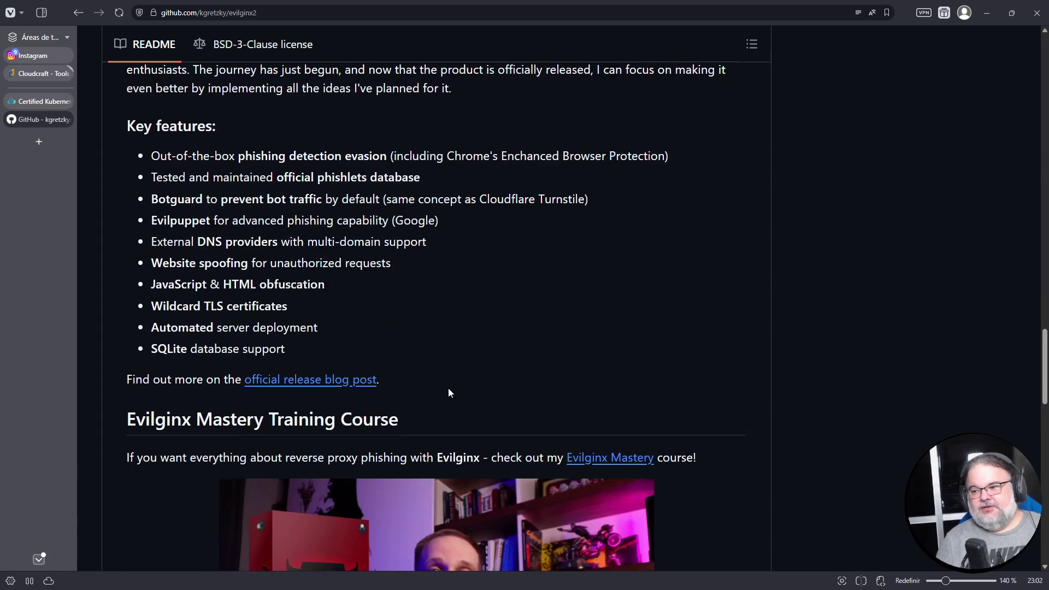
scroll(451, 328, down, 3)
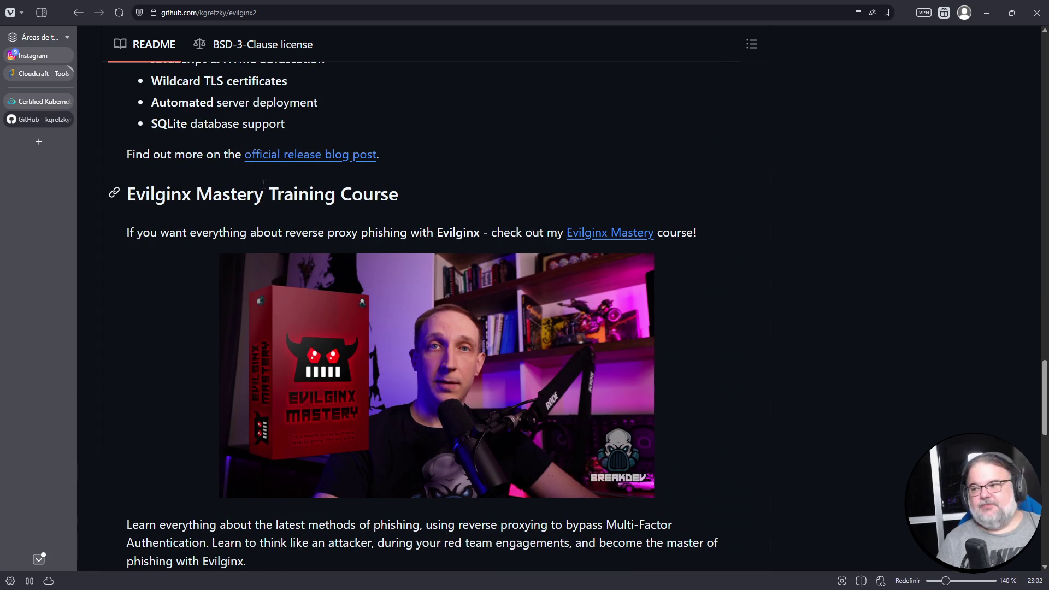
Step: Back in the lab terminal, abort the pending ssh localhost password prompts
click(66, 120)
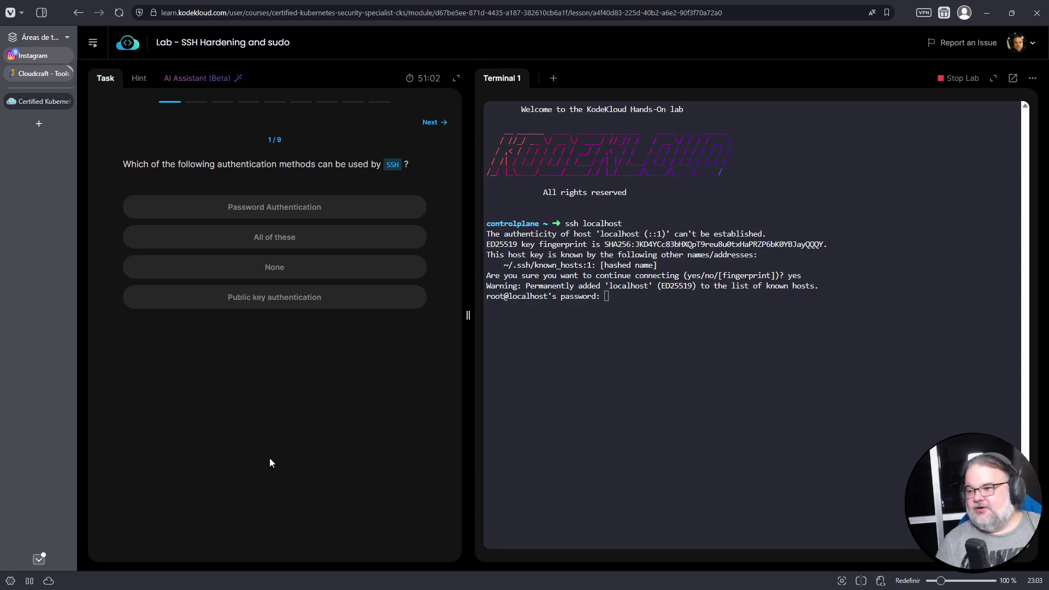
click(611, 317)
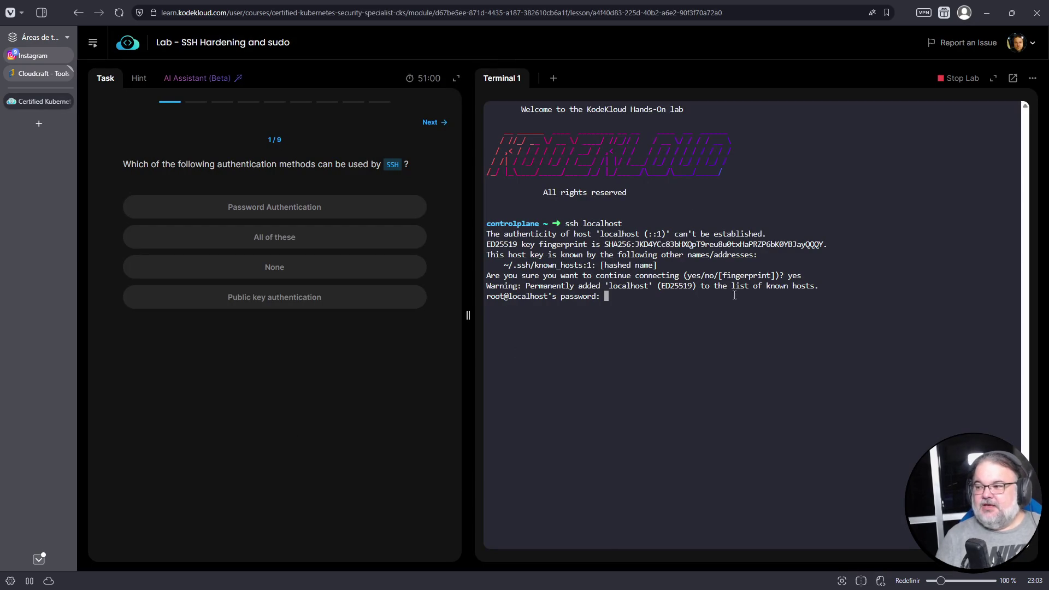
key(ctrl+c)
key(Up)
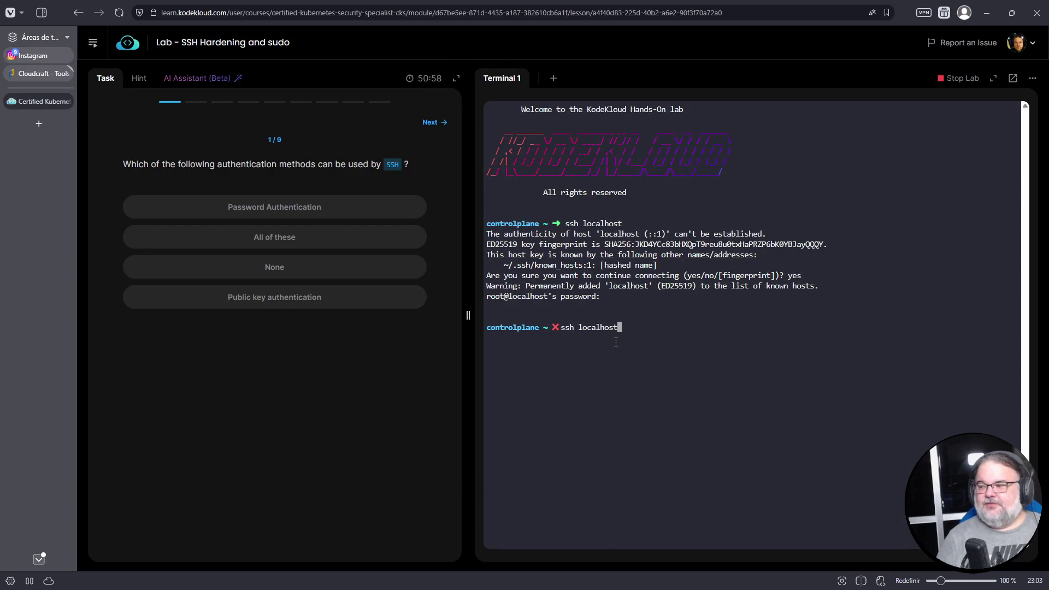
key(Return)
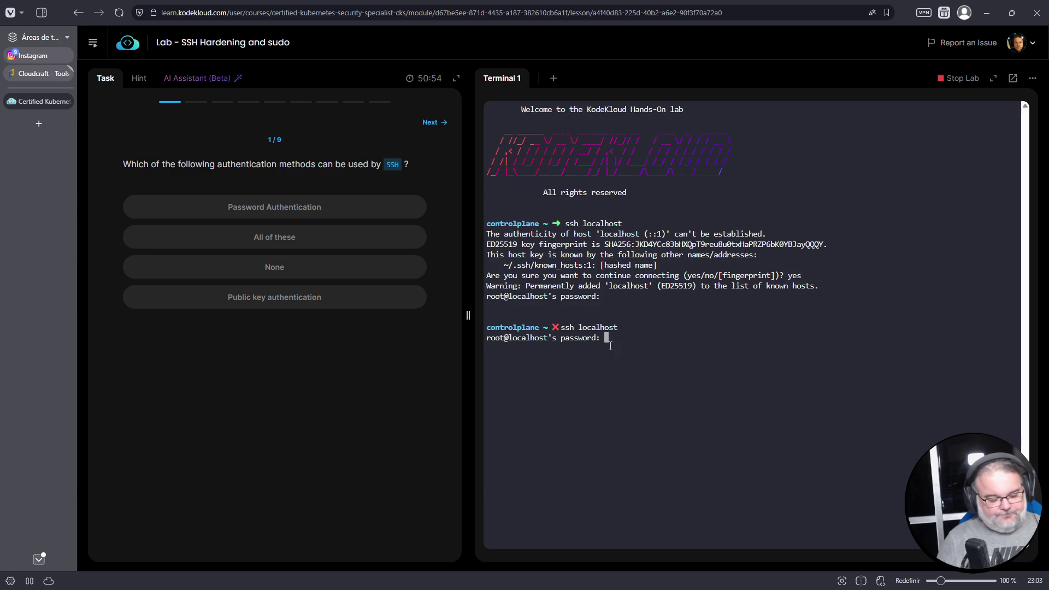
key(ctrl+c)
text(ssh0)
key(ctrl+c)
Step: List root's .ssh folder with 'ls -la .ssh/'
text(ls -la .)
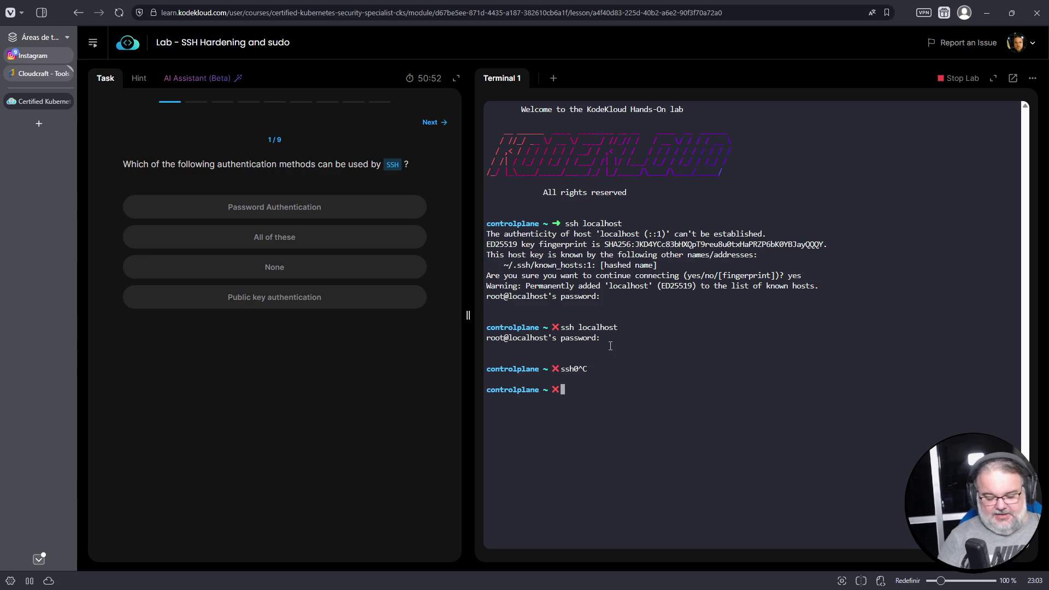
text(ssh/)
key(Return)
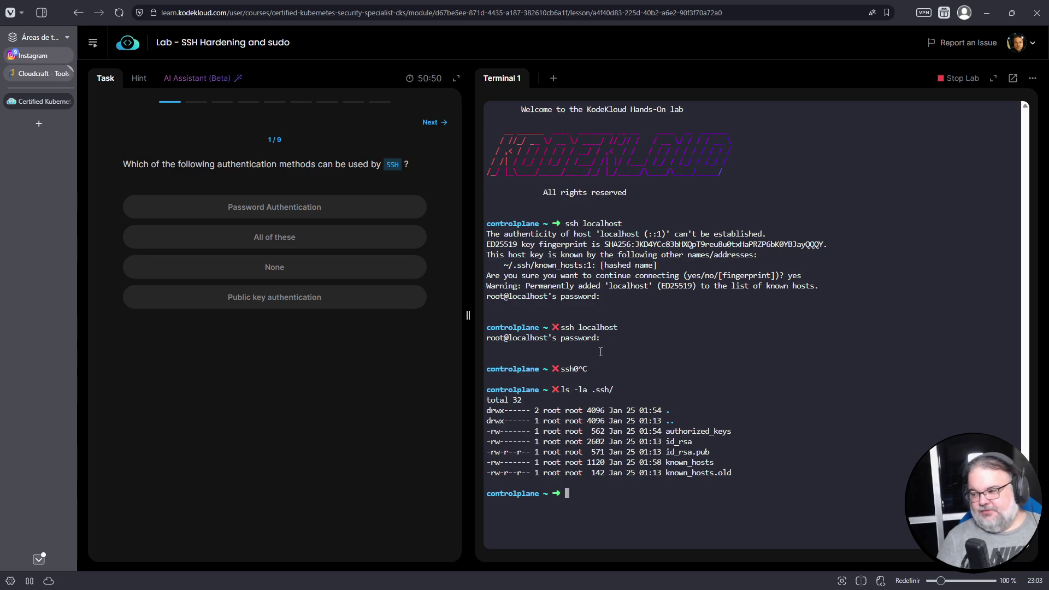
key(Up)
key(Home)
key(ctrl+c)
Step: Print .ssh/authorized_keys and select its existing ssh-rsa key
text(cat .ssh/)
key(Tab)
key(Tab)
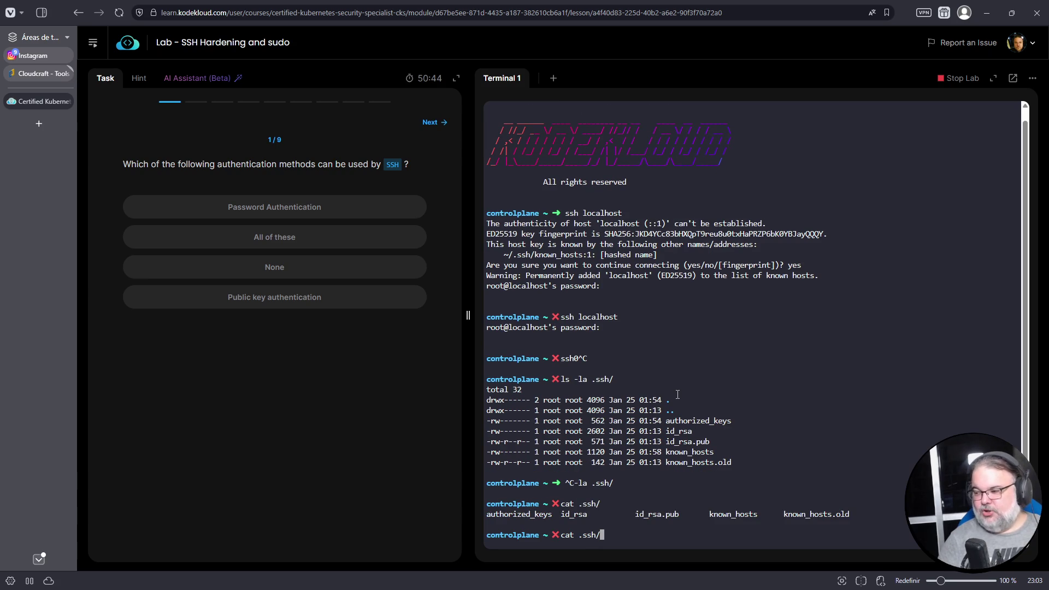
text(a)
key(Tab)
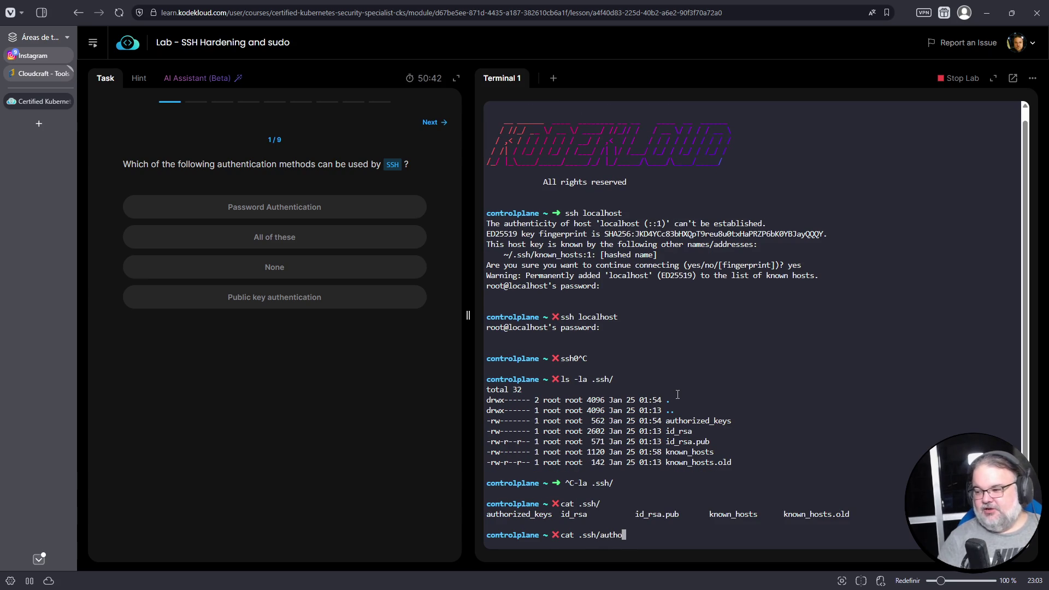
key(Return)
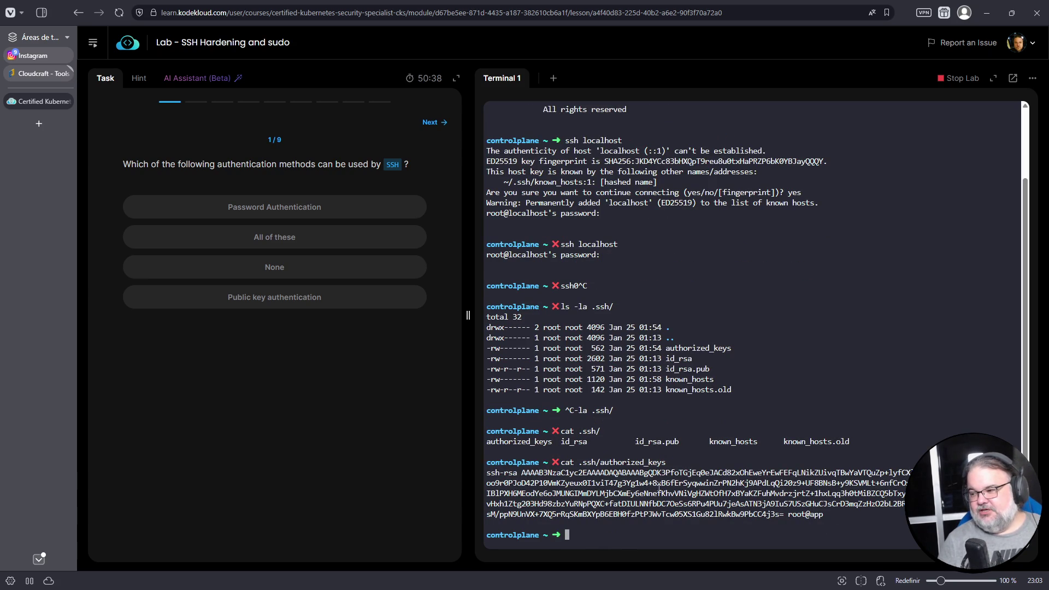
double_click(736, 506)
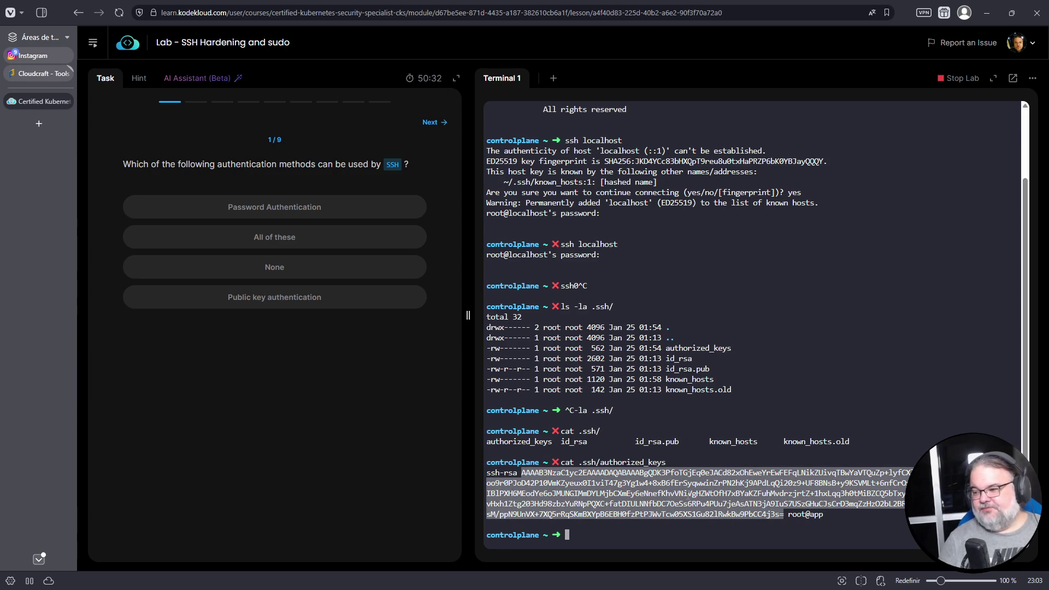
Step: Print .ssh/id_rsa.pub and copy the controlplane public key
key(Up)
key(BackSpace)
key(BackSpace)
key(BackSpace)
text(id_rsa.pub)
key(Return)
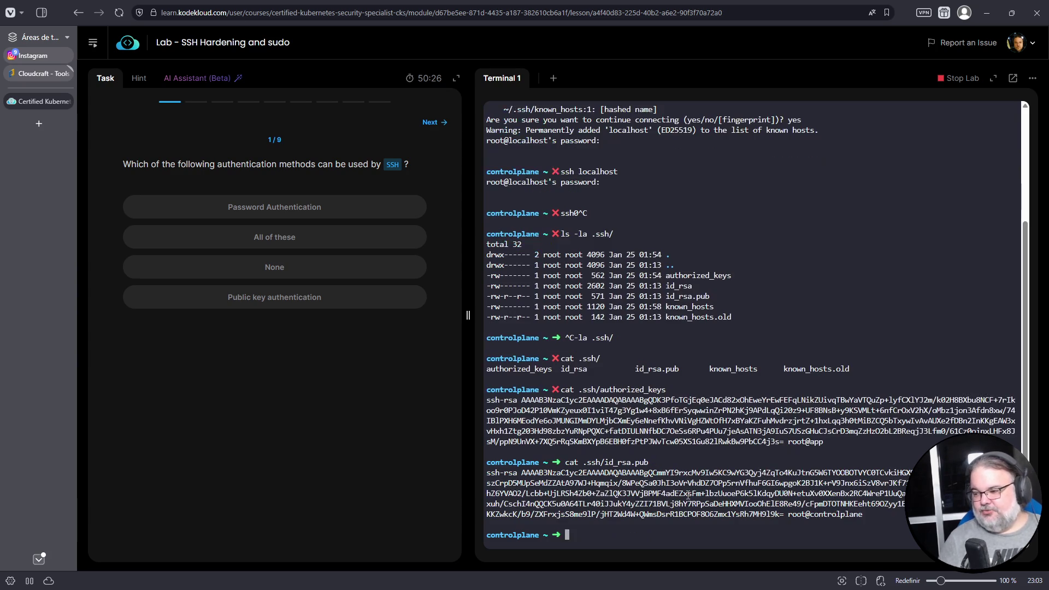
drag(863, 515, 486, 473)
right_click(520, 474)
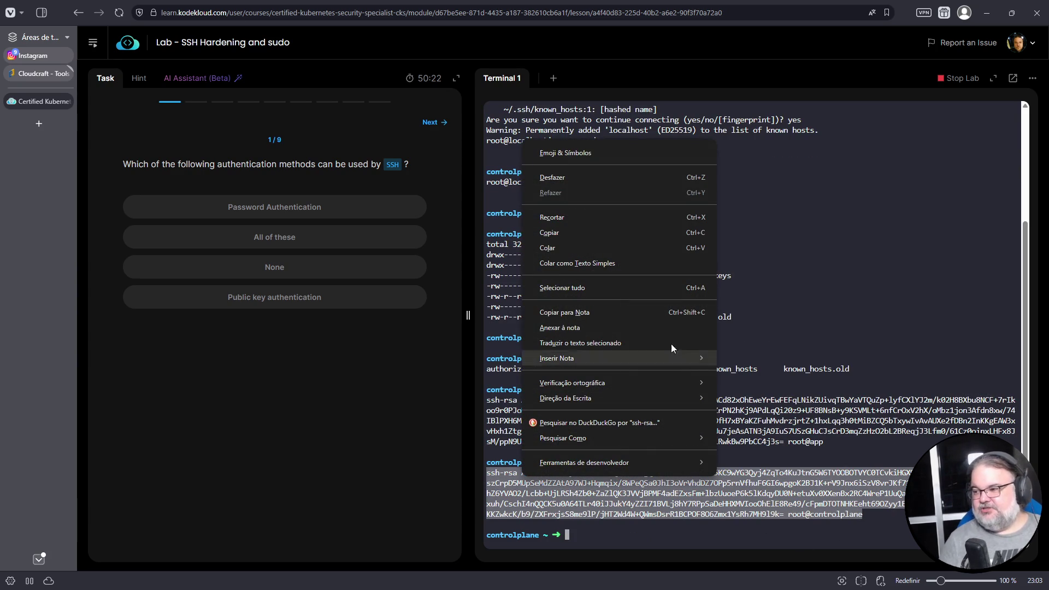
click(552, 234)
key(ctrl+c)
Step: Open ~/.ssh/authorized_keys in vim
text(vim ~/.kube/c)
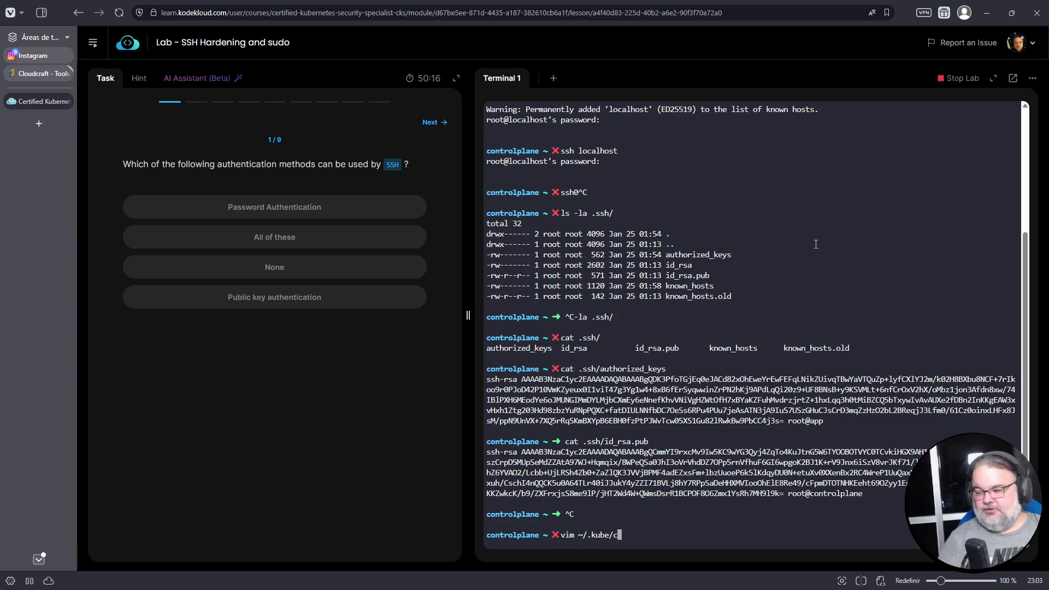
key(BackSpace)
key(BackSpace)
key(BackSpace)
text(ssh/)
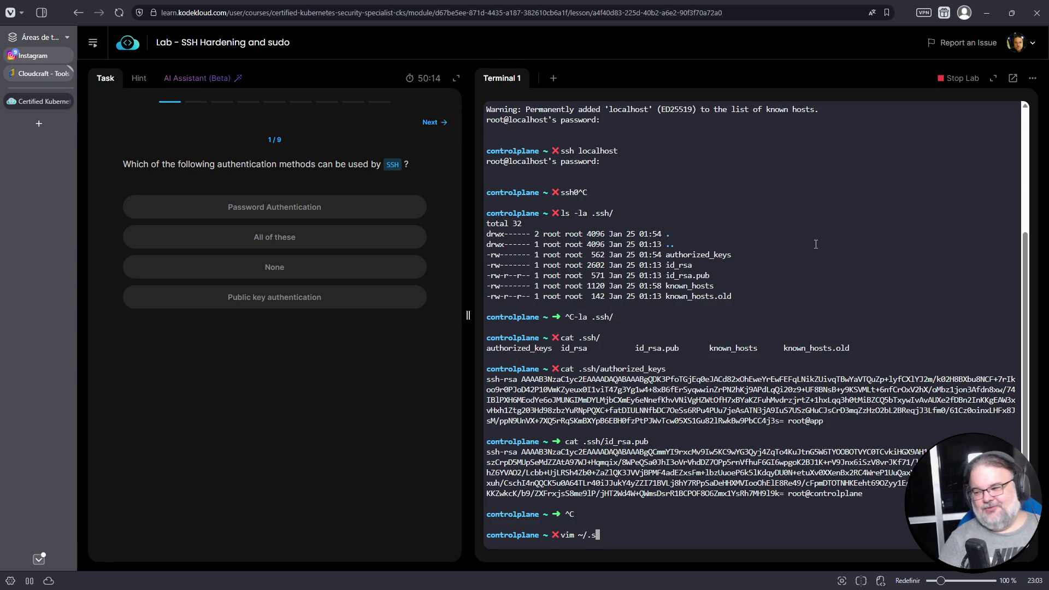
text(authorized_keys h)
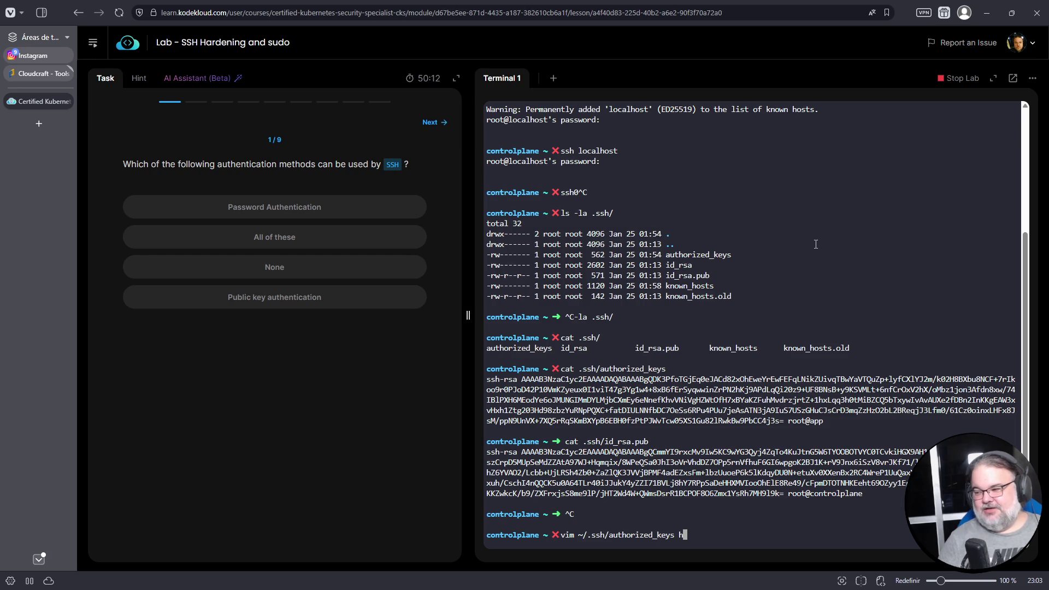
key(BackSpace)
key(Return)
Step: Paste the public key as a new line, save with :wq, and clear the terminal
key(o)
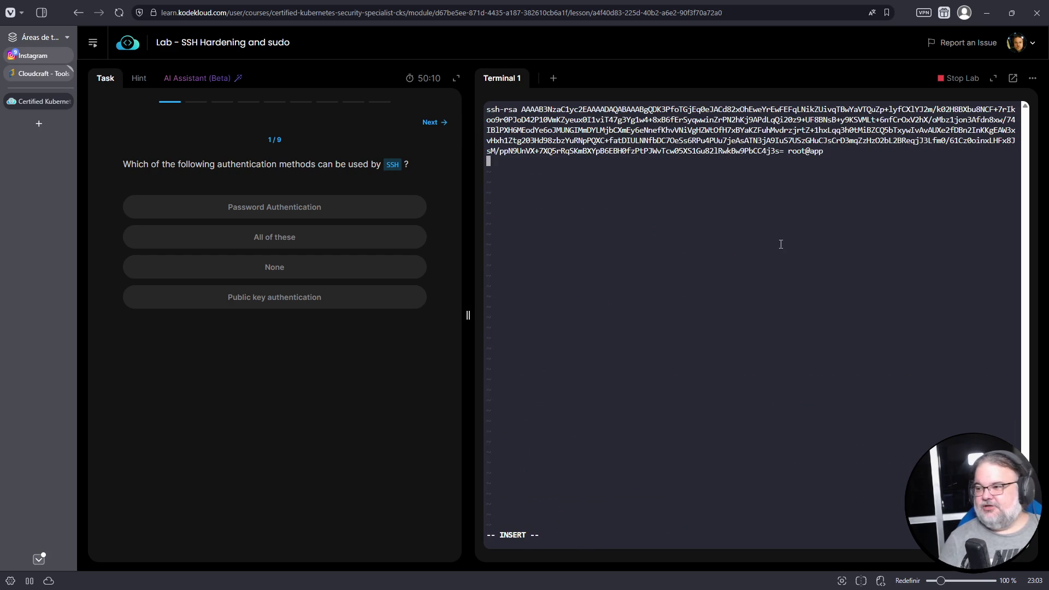
right_click(780, 246)
click(817, 353)
key(Escape)
text(:wq)
key(Return)
key(Up)
key(Up)
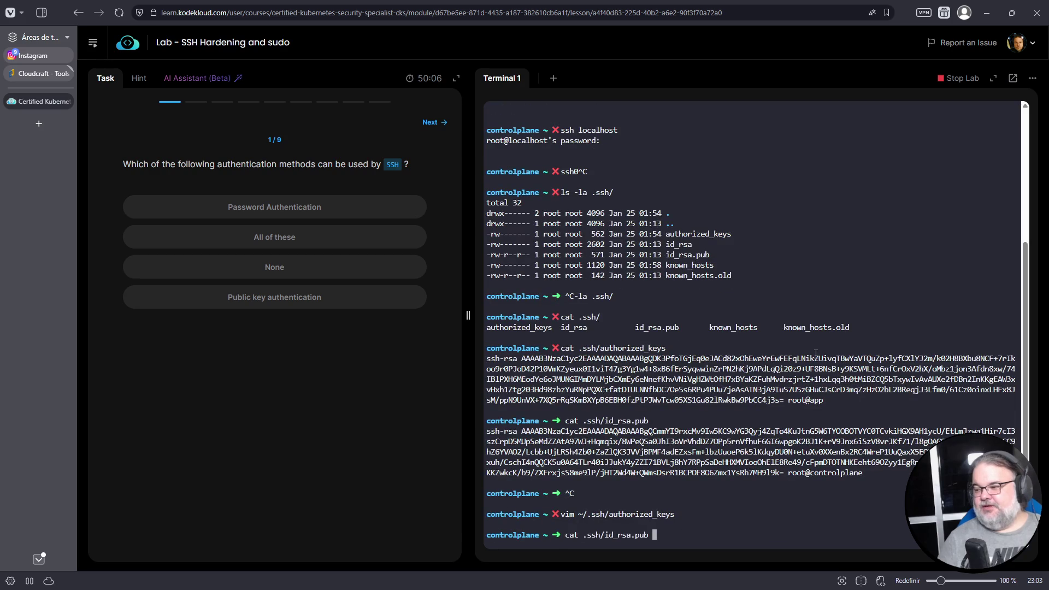
key(ctrl+c)
key(ctrl+l)
Step: Connect to localhost over SSH, now logging in without a password
text(ssh localh)
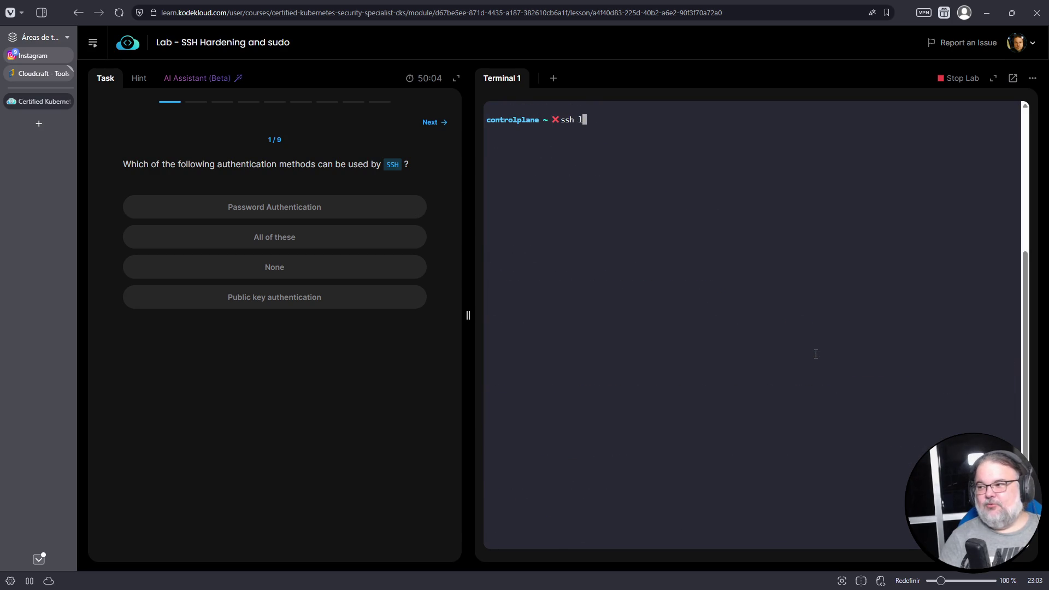
text(ost)
key(Return)
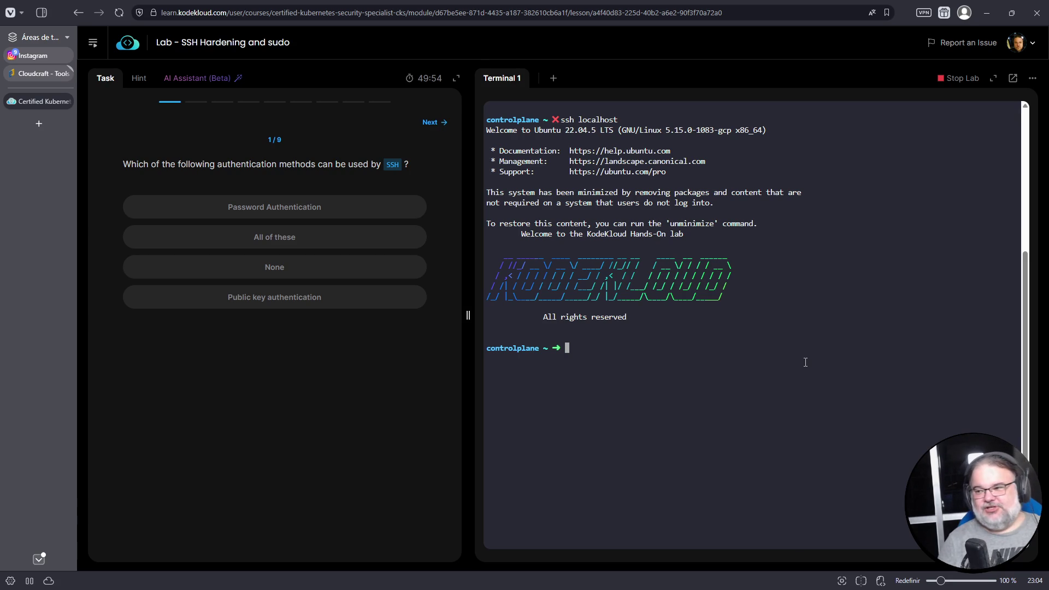
text(ls -la /root/a)
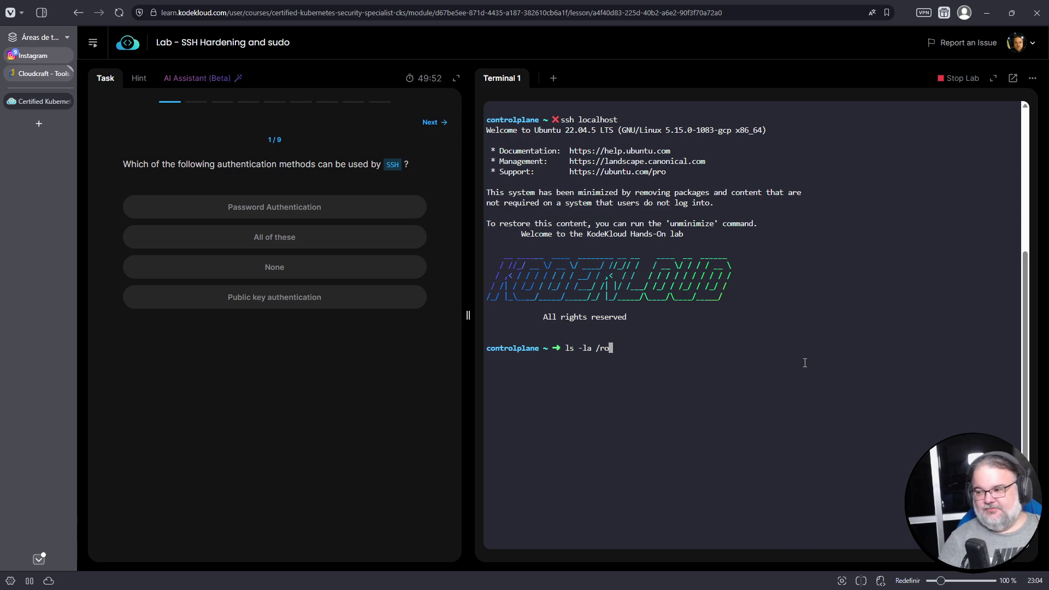
text(pp)
key(ctrl+c)
Step: List /home/app with 'ls -la', which reports no such directory
text(ls -la /home/app)
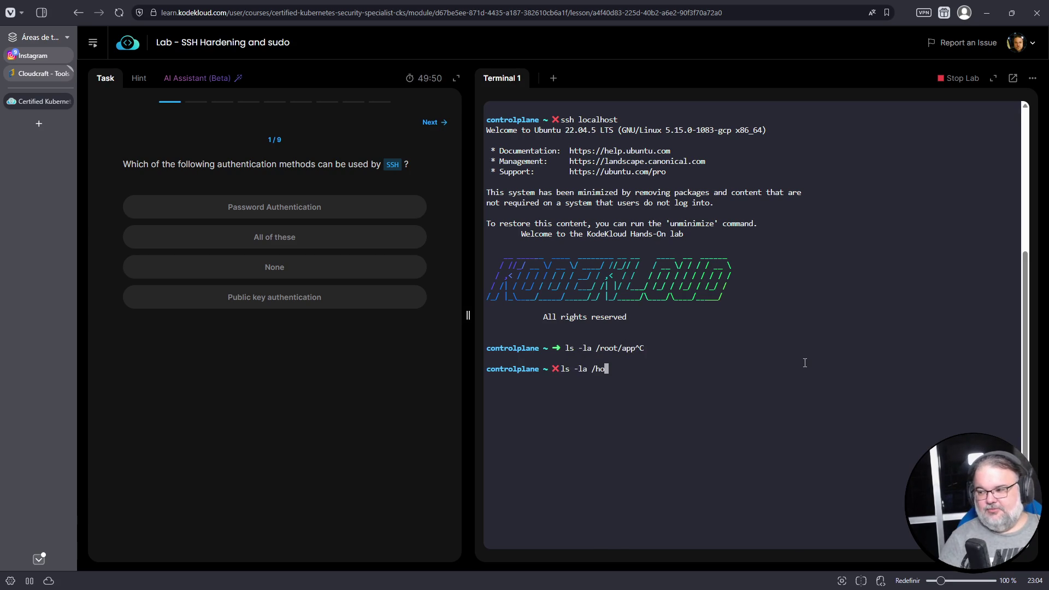
key(Return)
text(ls /var/)
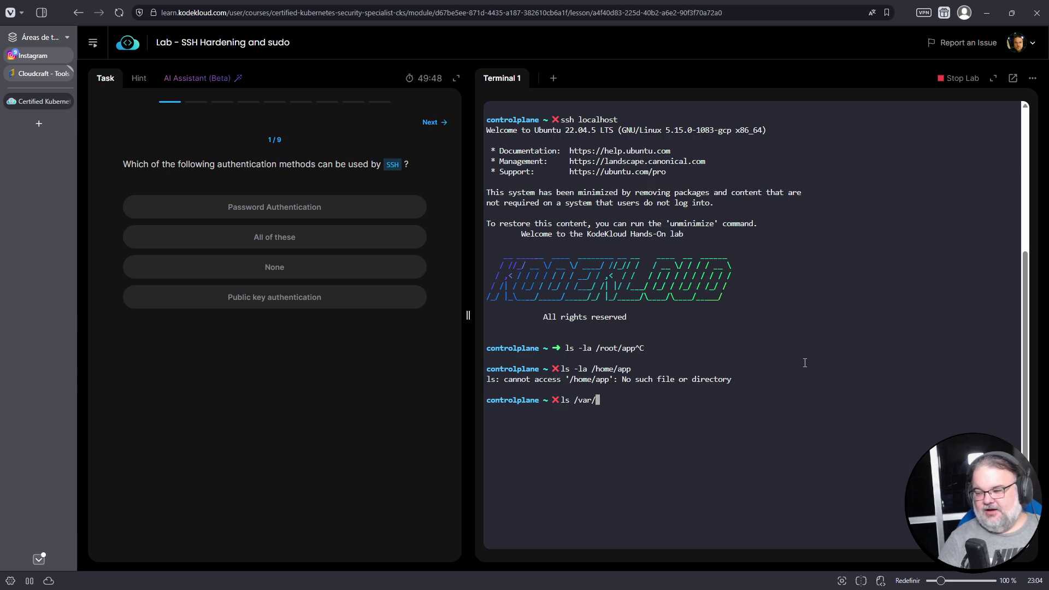
text(app)
key(ctrl+c)
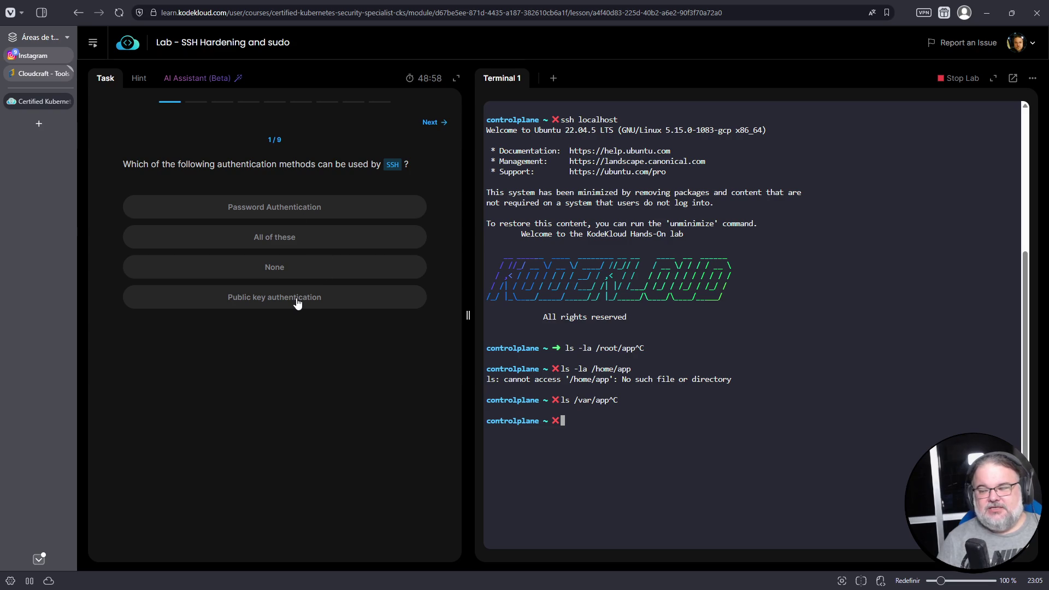
Step: Answer 'All of these' on the quiz, then scp /etc/passwd from localhost into /tmp/
click(279, 237)
click(279, 237)
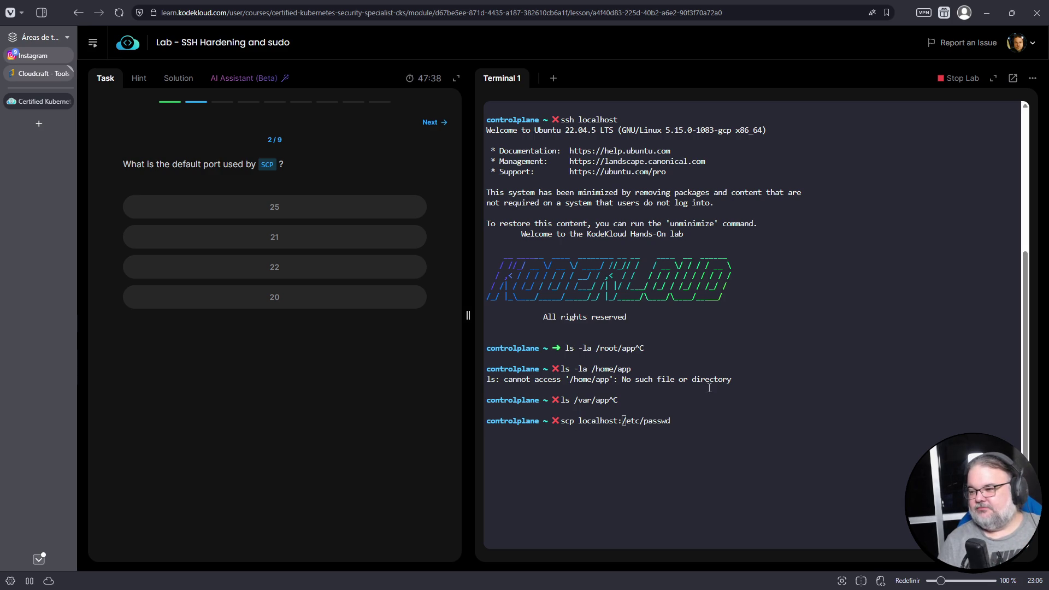
key(End)
text(/tmp/)
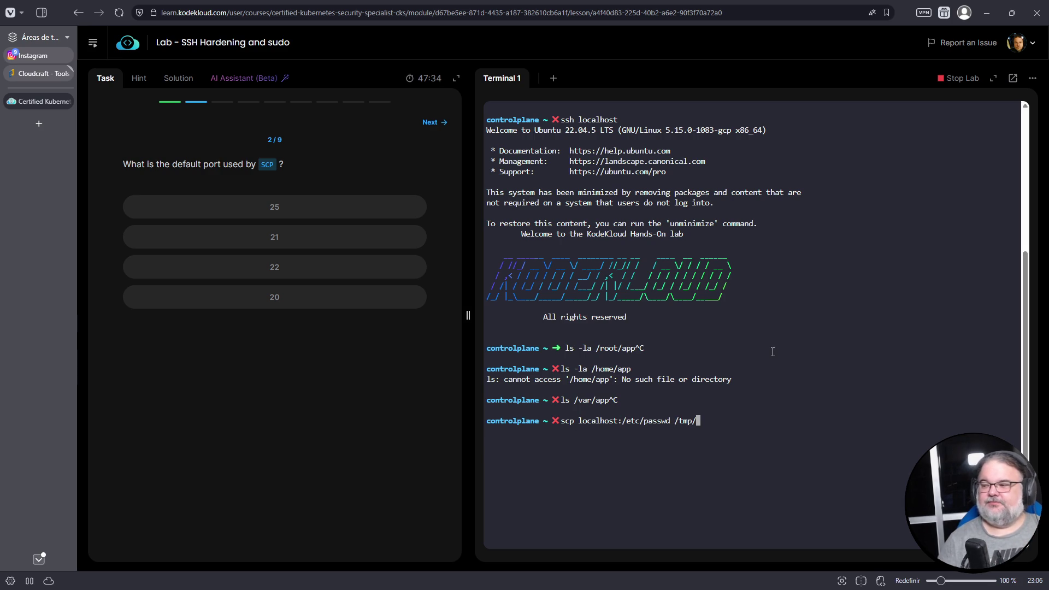
key(Return)
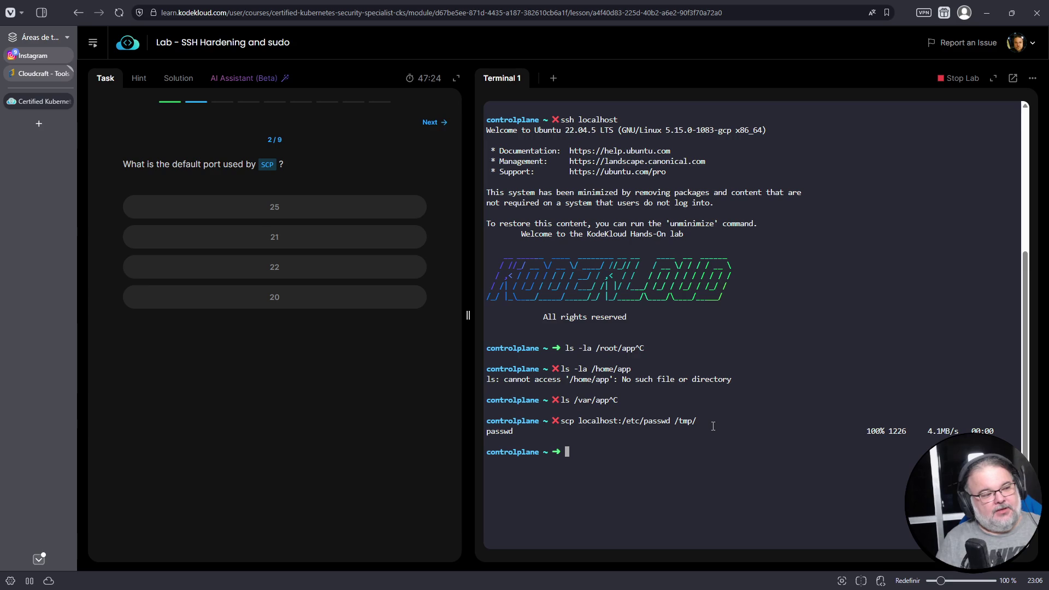
Step: Cancel the stray 'cat' command with Ctrl+C to get a fresh empty prompt
text(c)
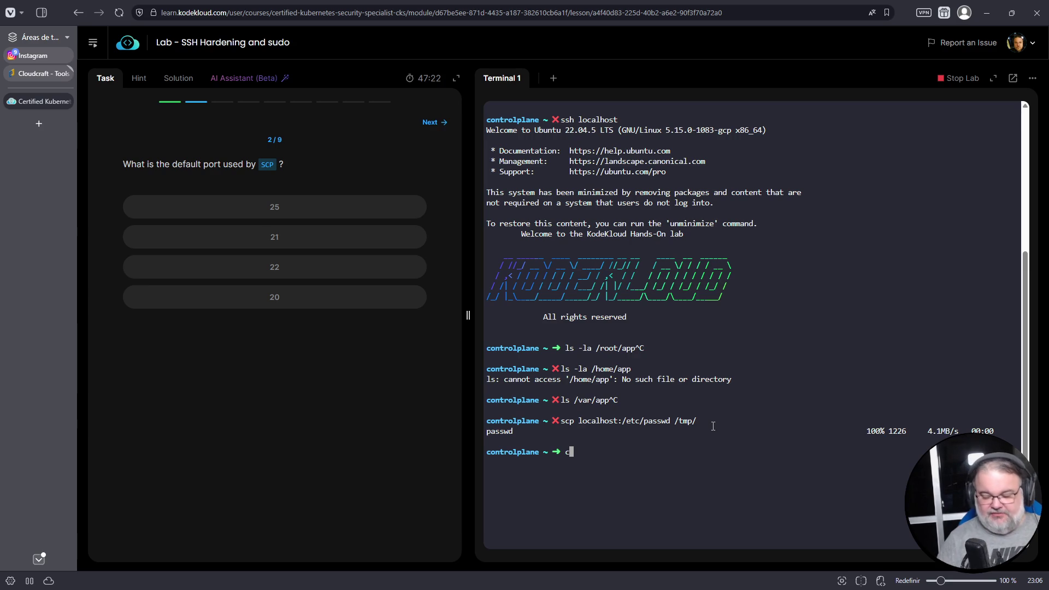
text(at)
key(ctrl+c)
key(ctrl+l)
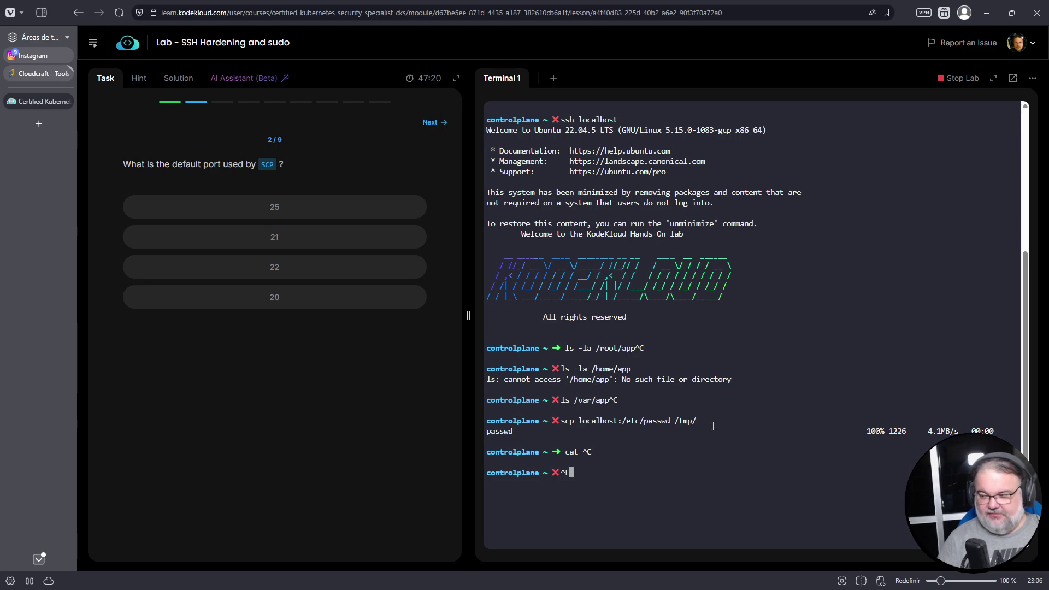
key(ctrl+c)
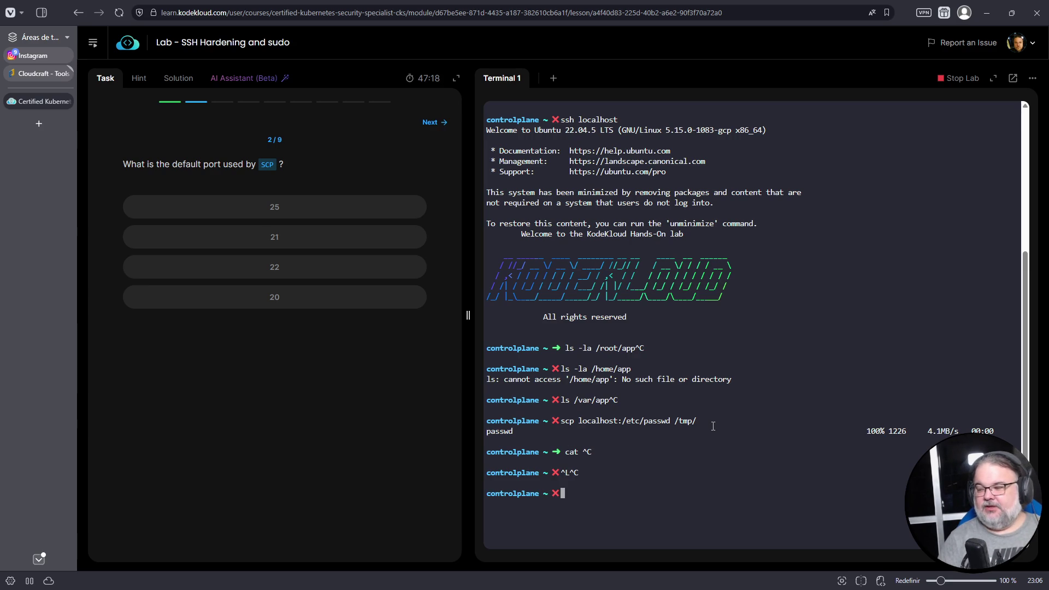
Step: Show the ssh-keygen --help usage to see the available key types
text(ssh-keygen 0--)
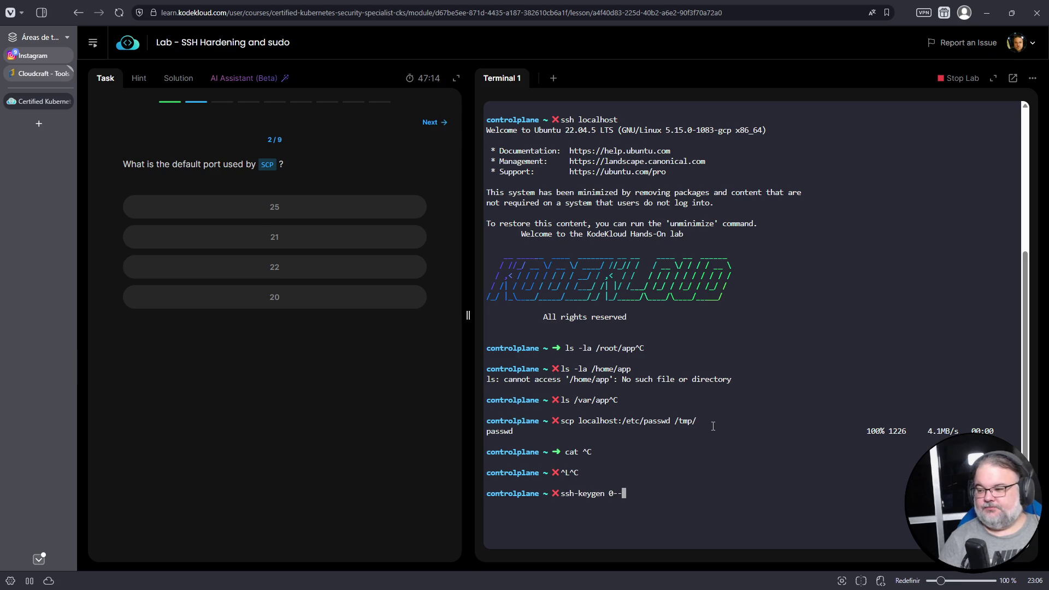
key(BackSpace)
key(BackSpace)
key(BackSpace)
text(--help)
key(Return)
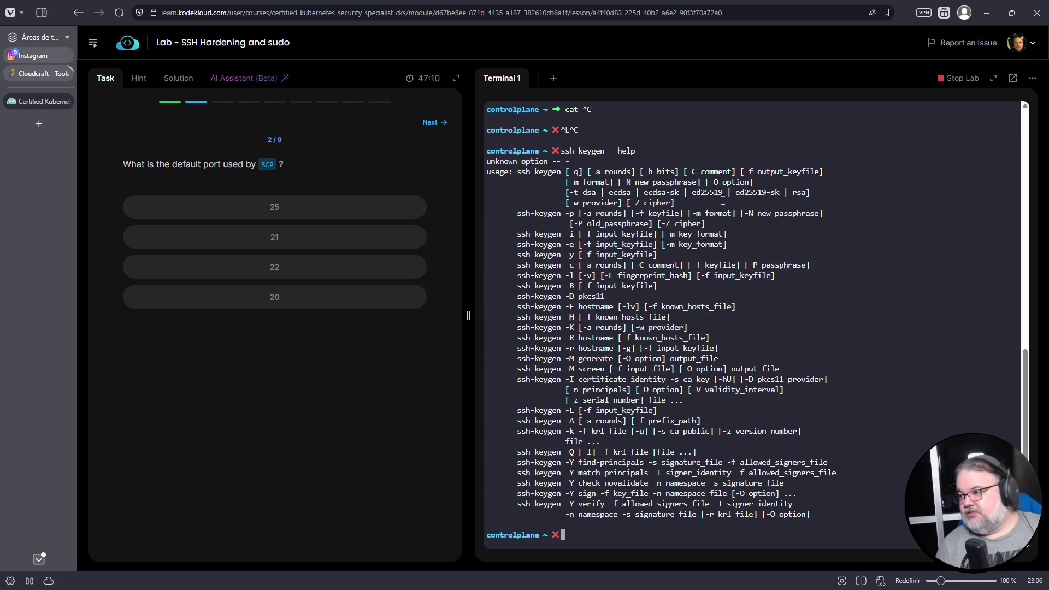
Step: Generate an ed25519 key pair with the default file location and an empty passphrase
text(ssh-keygen -t)
right_click(785, 185)
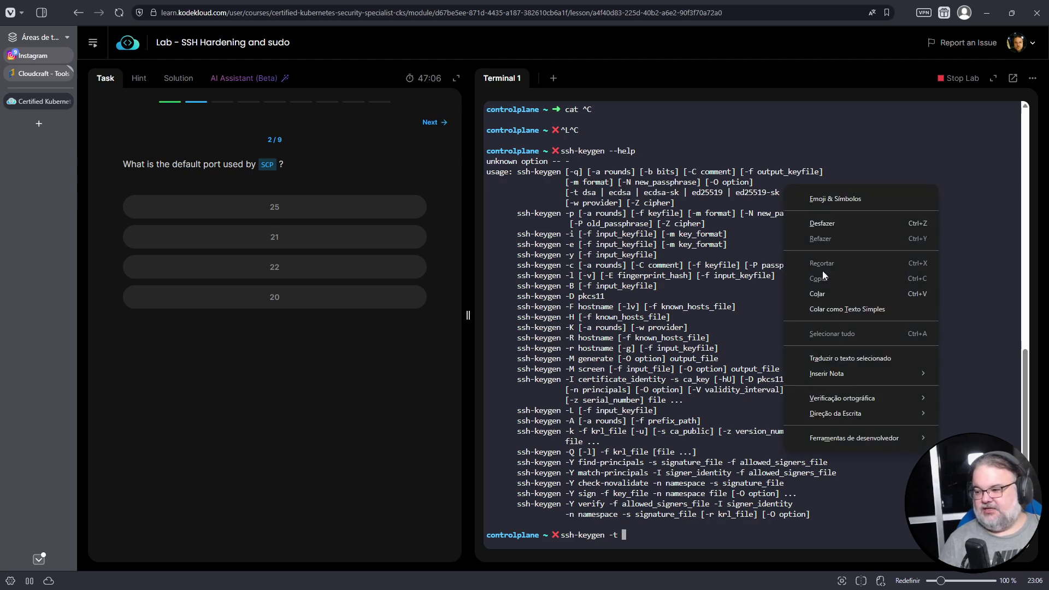
click(820, 294)
key(Return)
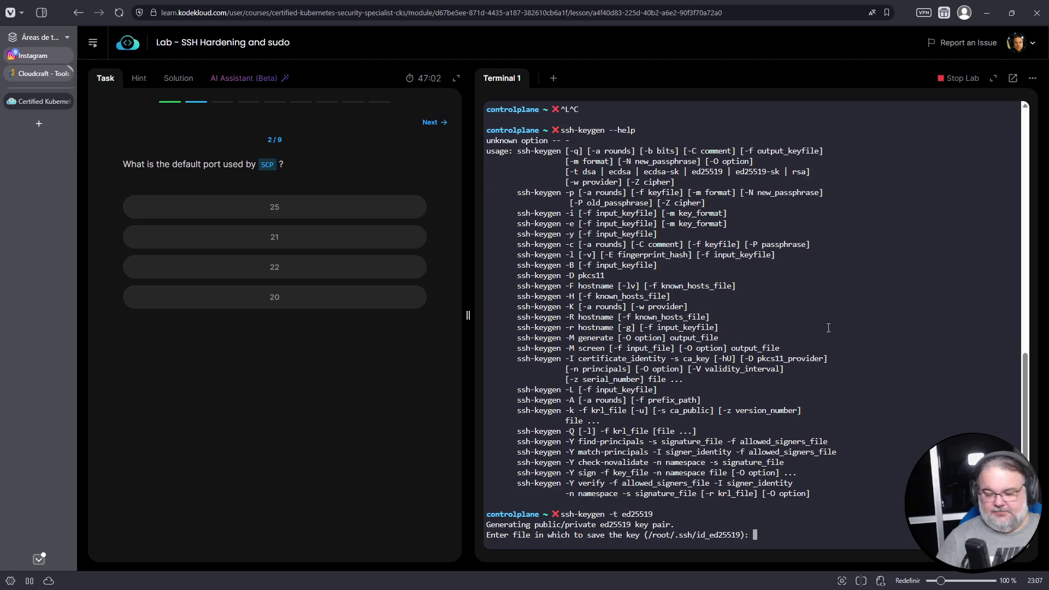
key(Return)
key(Return)
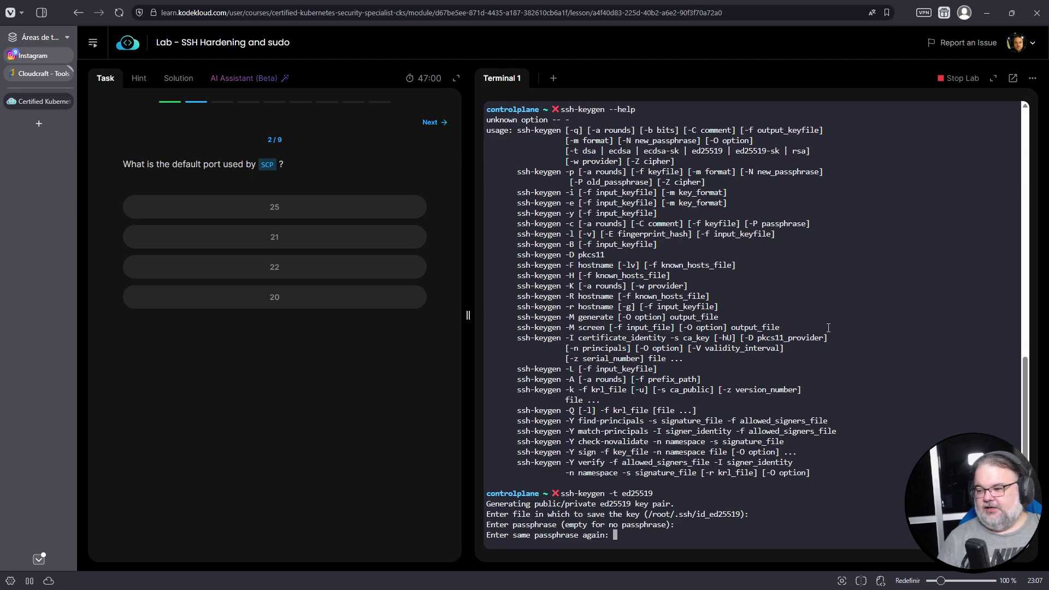
key(Return)
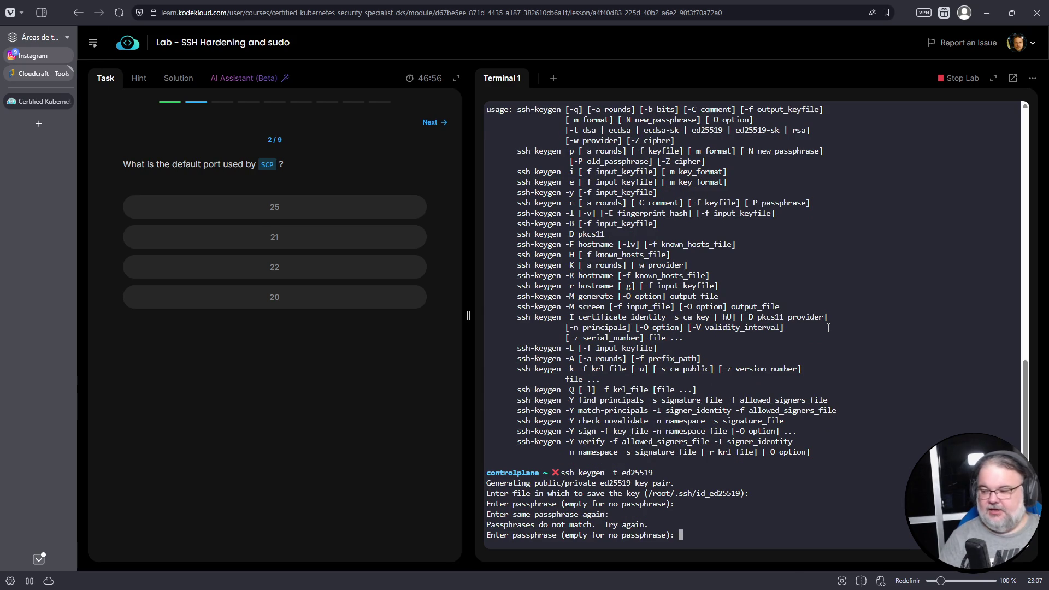
key(Return)
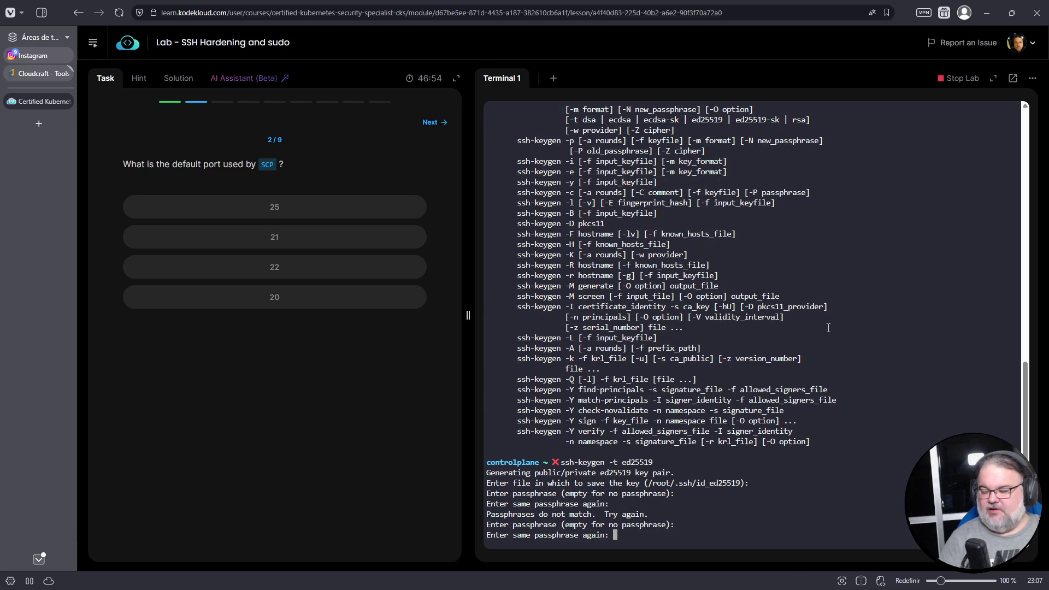
key(Return)
Step: List the home folder, change into .ssh, and list its files with ls -la
text(ls)
key(Return)
text(cd .ssh/)
key(Return)
text(ls -la)
key(Return)
Step: Print the id_rsa and id_ed25519 private keys with cat
text(cat id_rsa)
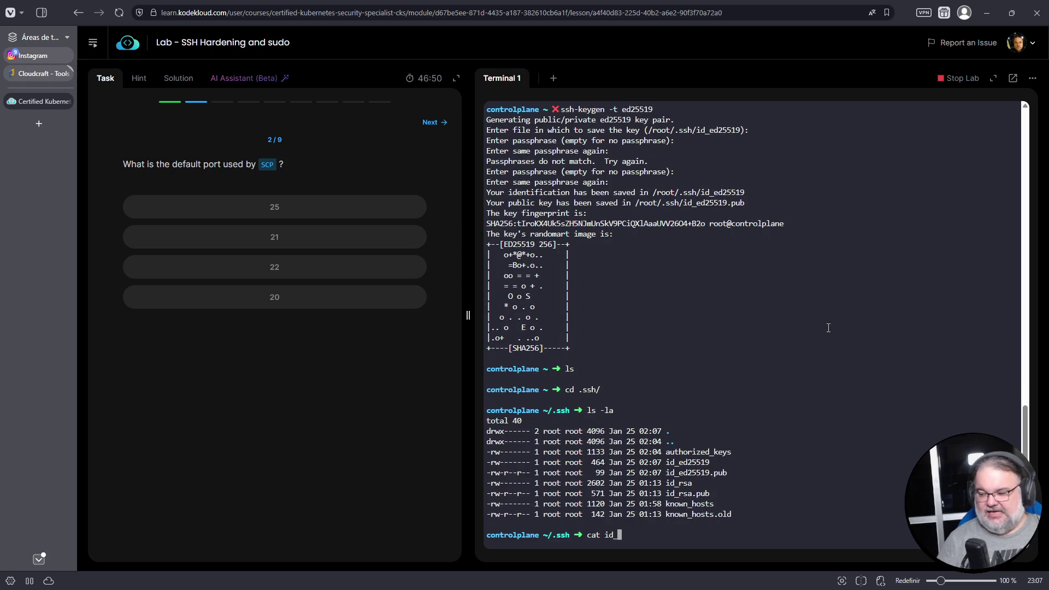
key(ctrl+l)
key(Return)
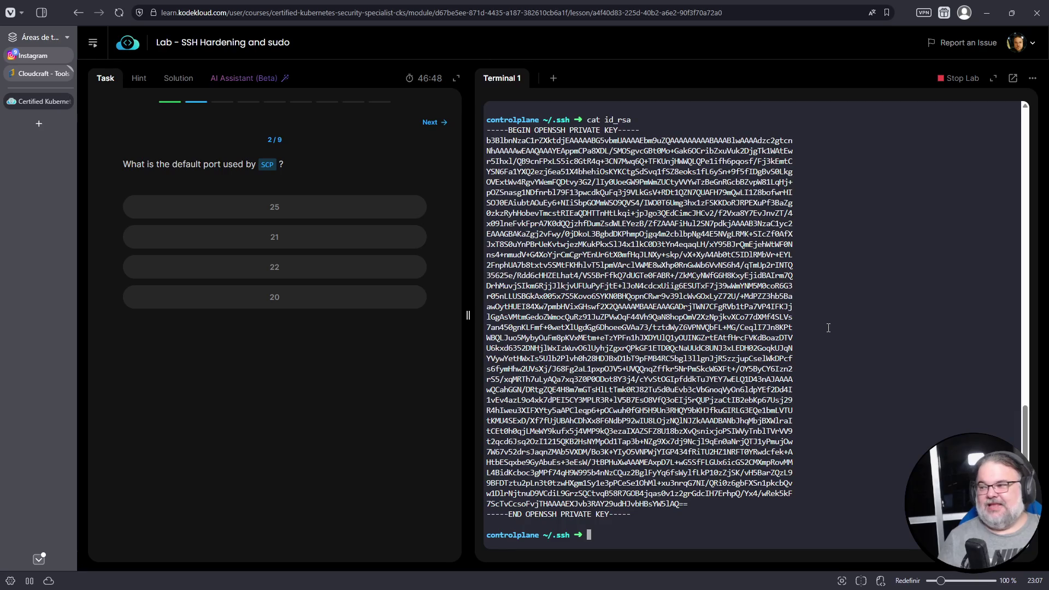
text(cat id_)
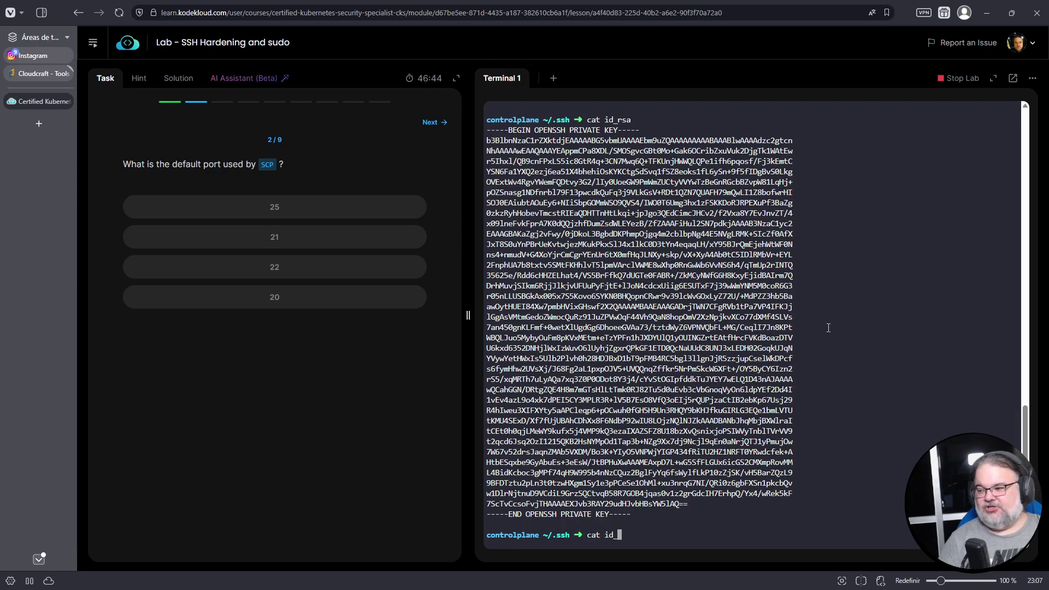
text(ed25519)
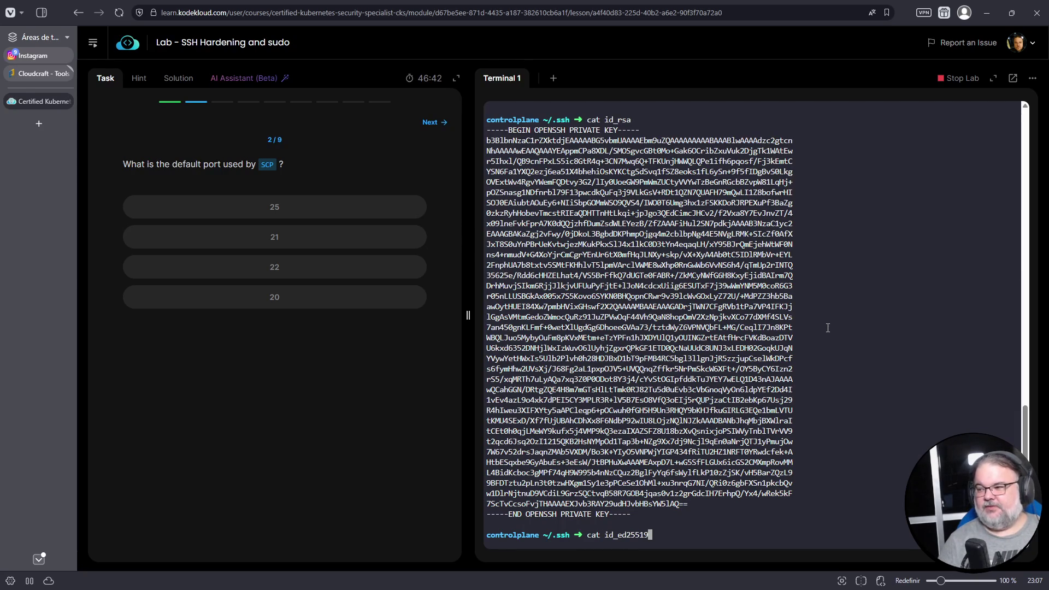
key(Return)
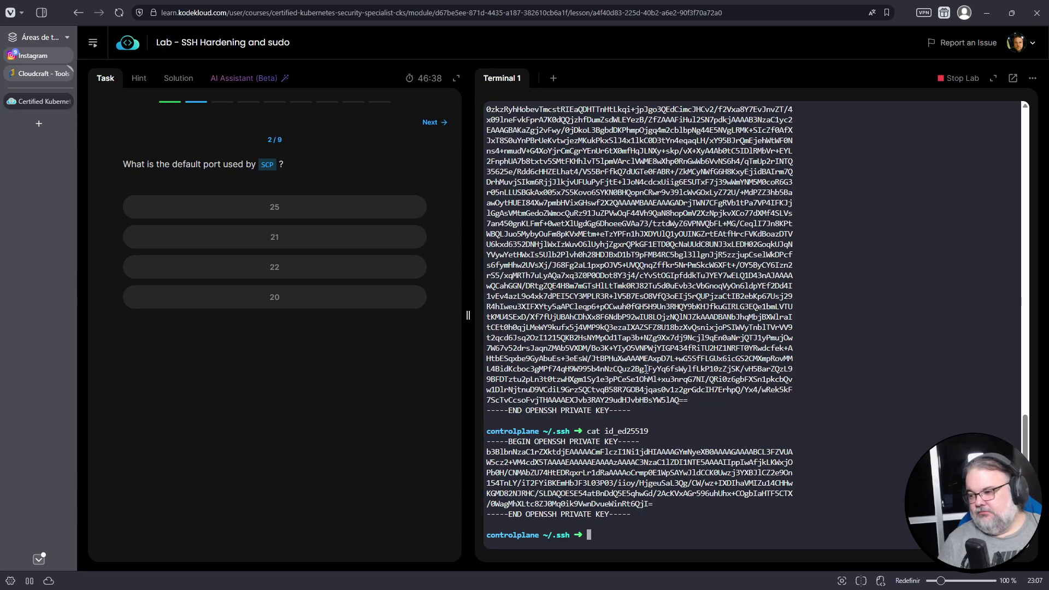
Step: Review the printed keys and list the .ssh folder again with ls -al
scroll(664, 385, up, 10)
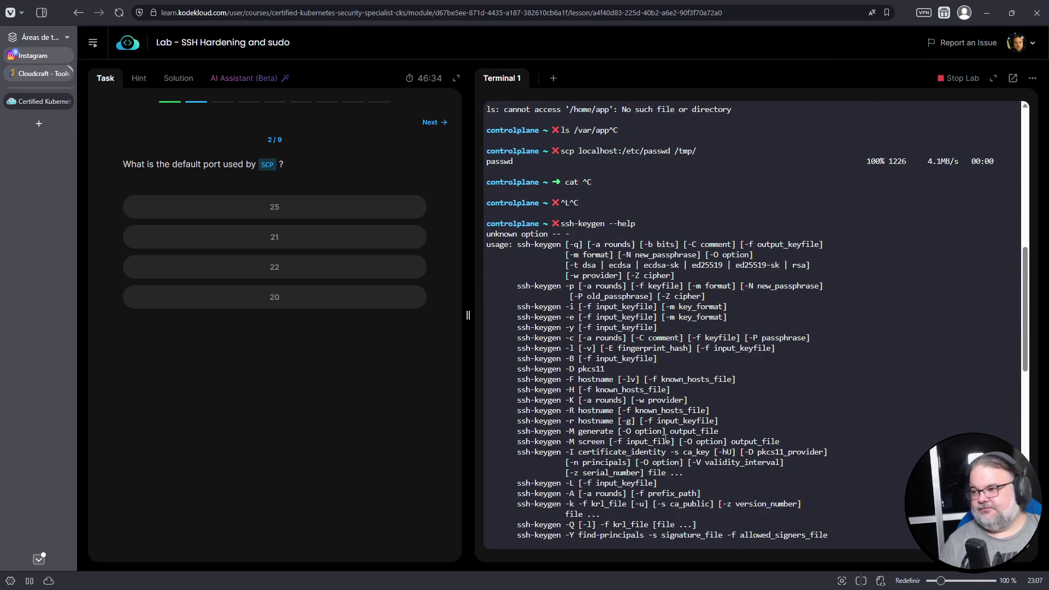
scroll(665, 437, down, 10)
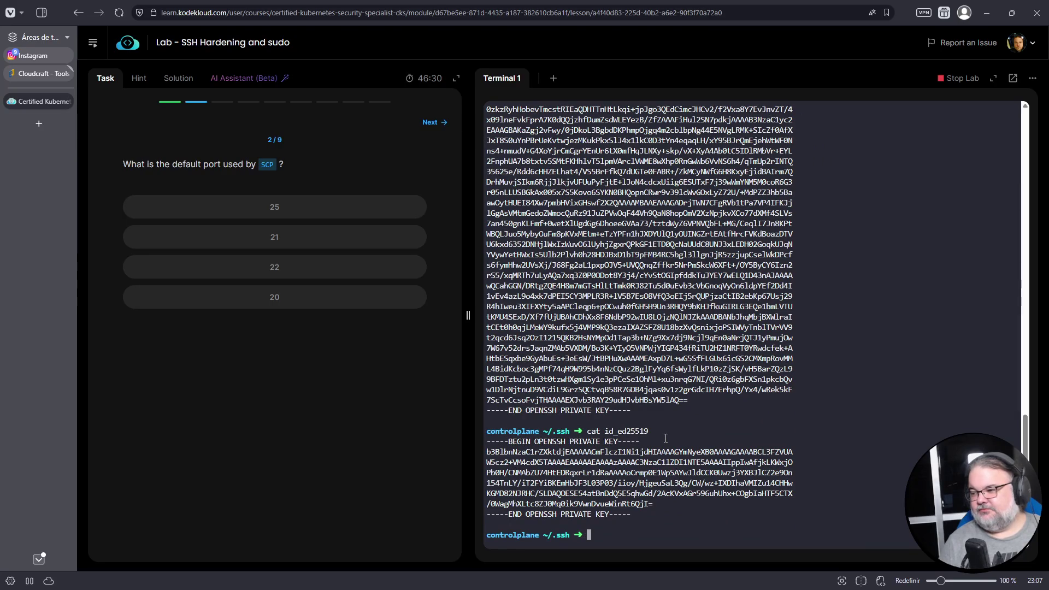
scroll(666, 438, up, 15)
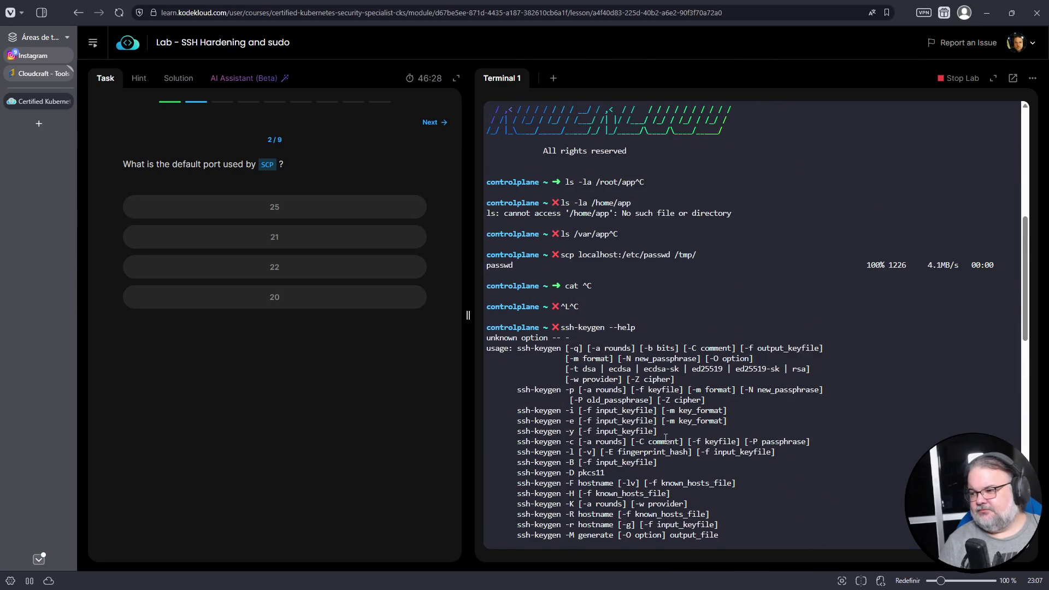
scroll(665, 439, up, 5)
scroll(665, 438, down, 20)
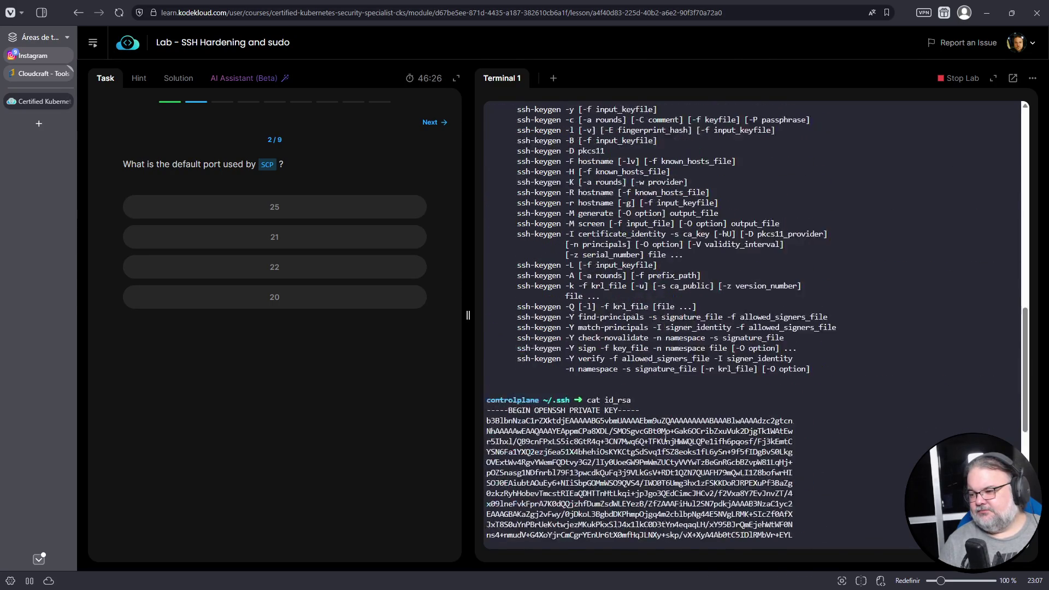
scroll(665, 438, down, 5)
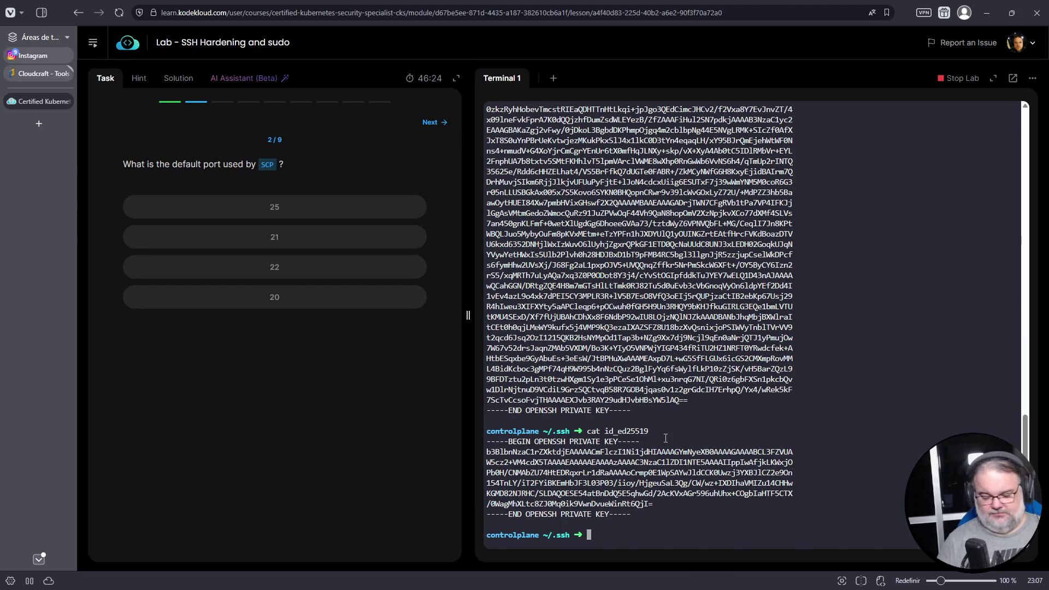
text(ls -al)
key(Return)
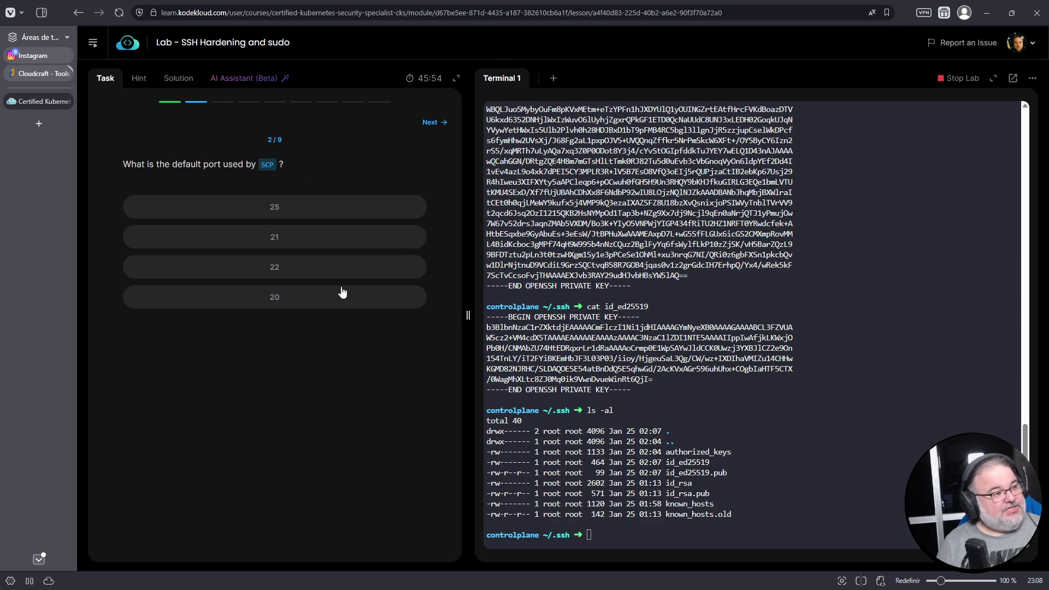
Step: Choose 22 as SCP's default port for quiz question 2
click(234, 269)
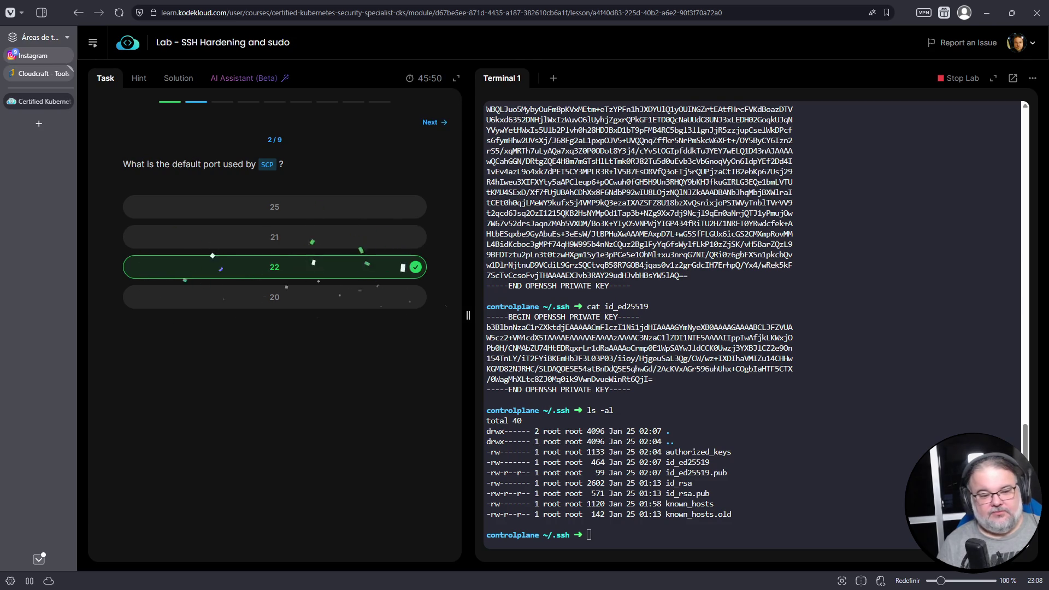
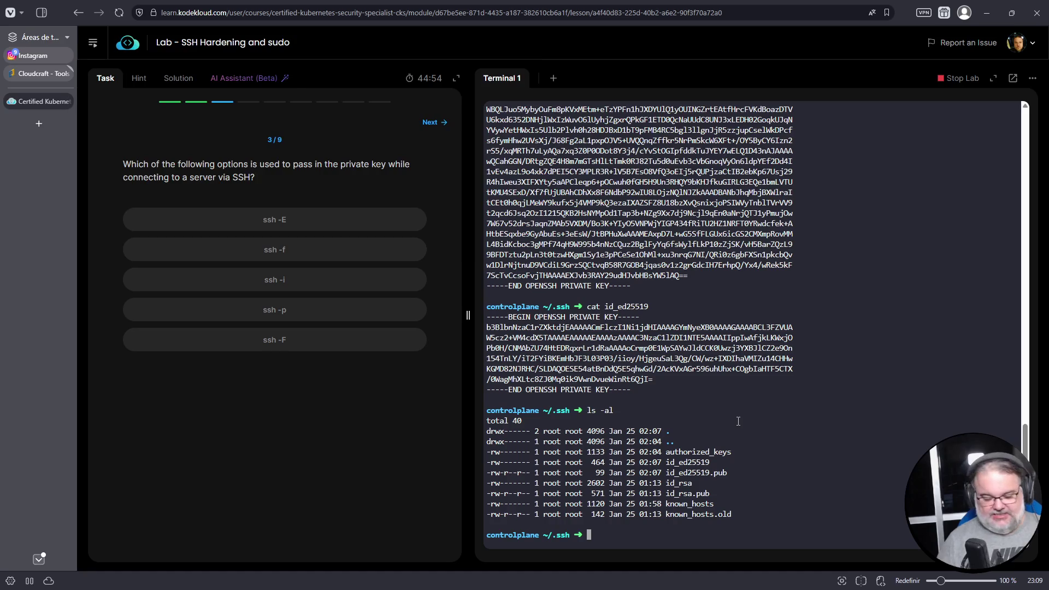
Step: Log in to localhost over SSH, then log straight back out and clear the screen
text(ssh localhost)
key(Return)
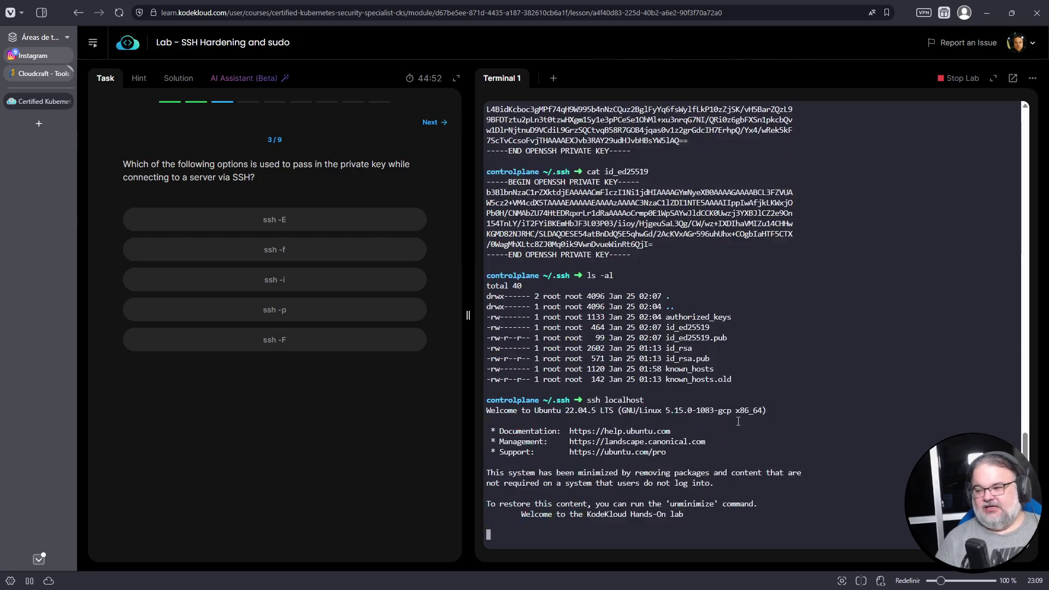
key(ctrl+c)
key(ctrl+d)
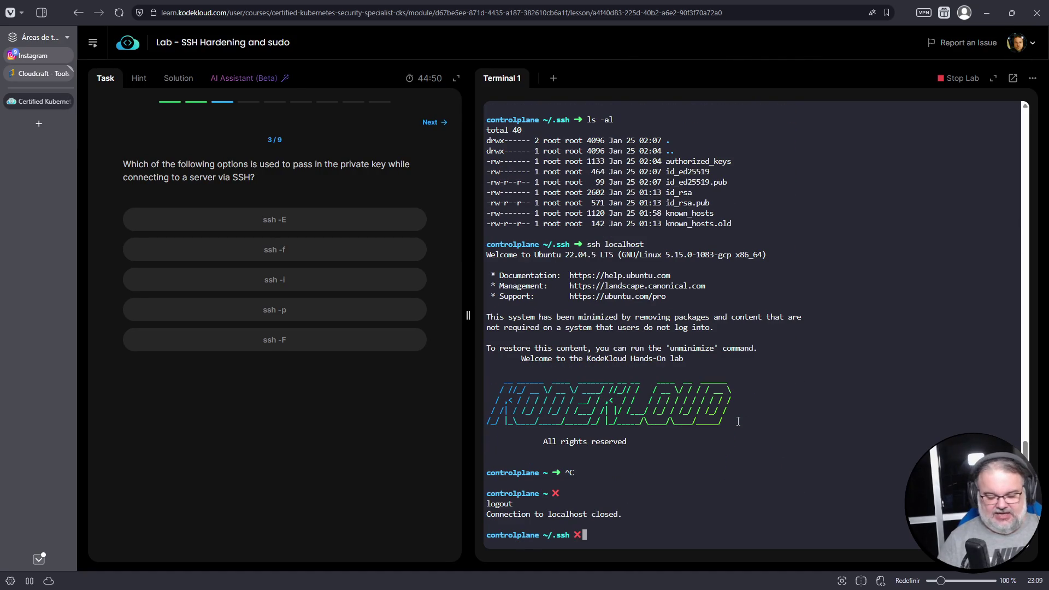
key(ctrl+l)
Step: Delete the root@controlplane key line from authorized_keys in vim, then retry ssh localhost
text(ls)
key(Return)
text(vim au)
key(Tab)
key(Return)
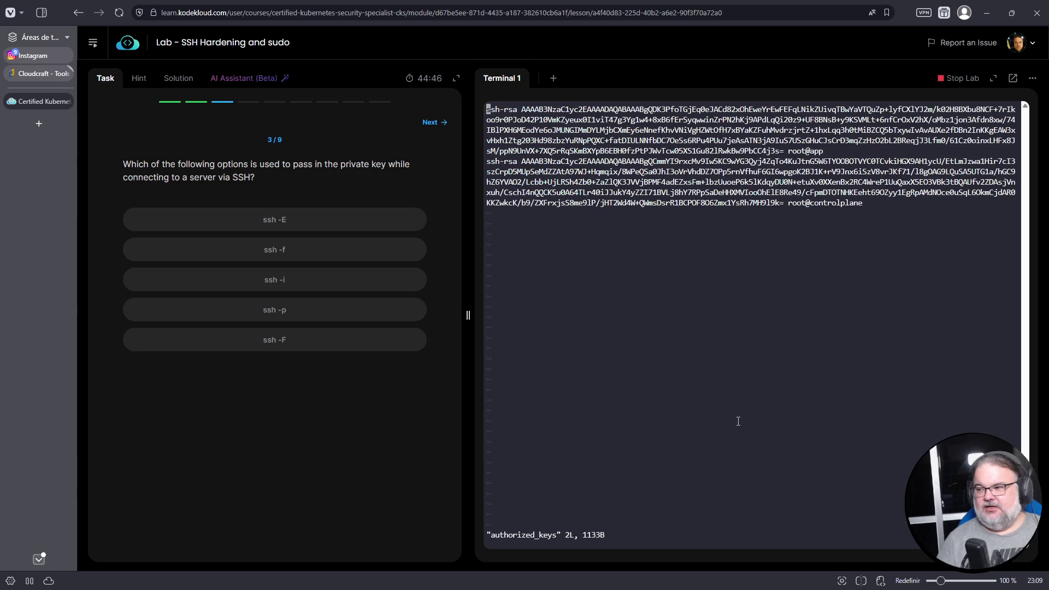
key(d)
key(d)
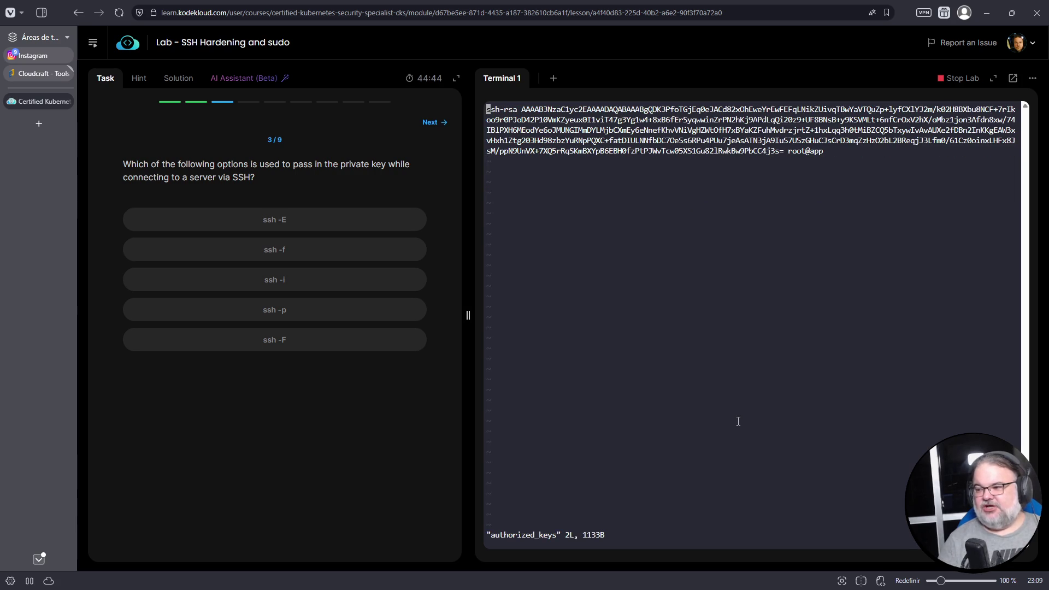
text(:wq)
key(Return)
text(ssh localhost)
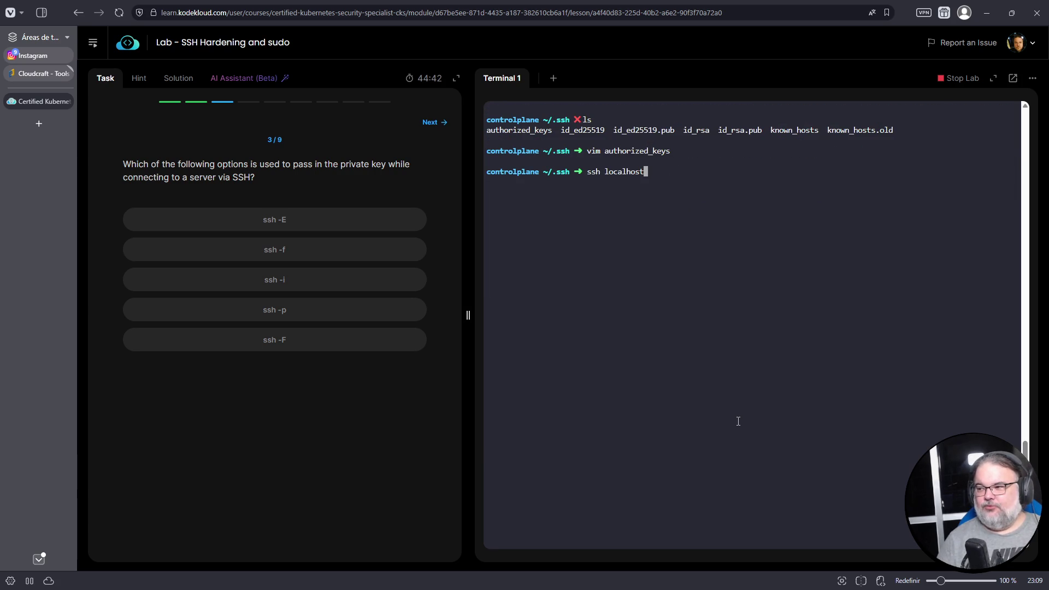
key(Return)
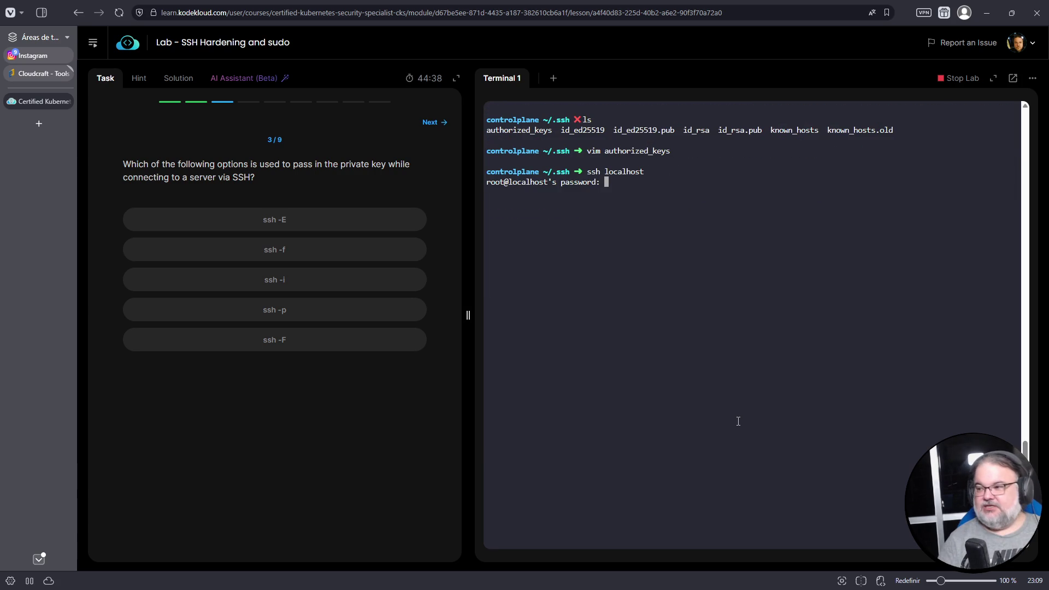
Step: Abort the password prompt and append id_ed25519.pub to authorized_keys
key(ctrl+c)
text(ls)
key(Return)
text(cat id_ed)
key(Tab)
key(Tab)
text(>> au)
key(Tab)
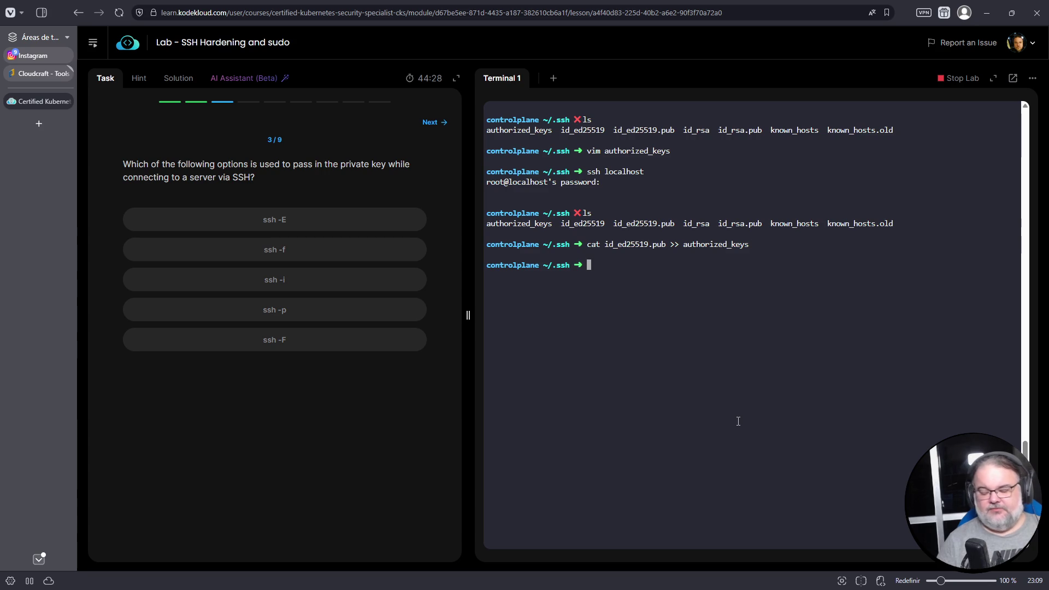
Step: Log in to localhost using the id_ed25519 key passphrase, then log out and clear
text(ssh localhost)
key(Return)
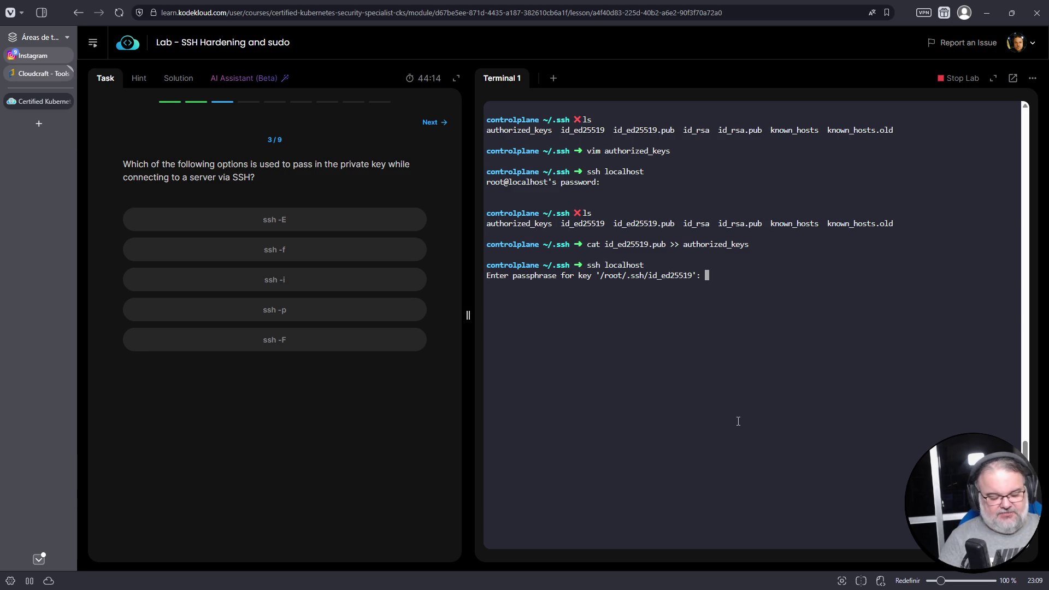
key(Return)
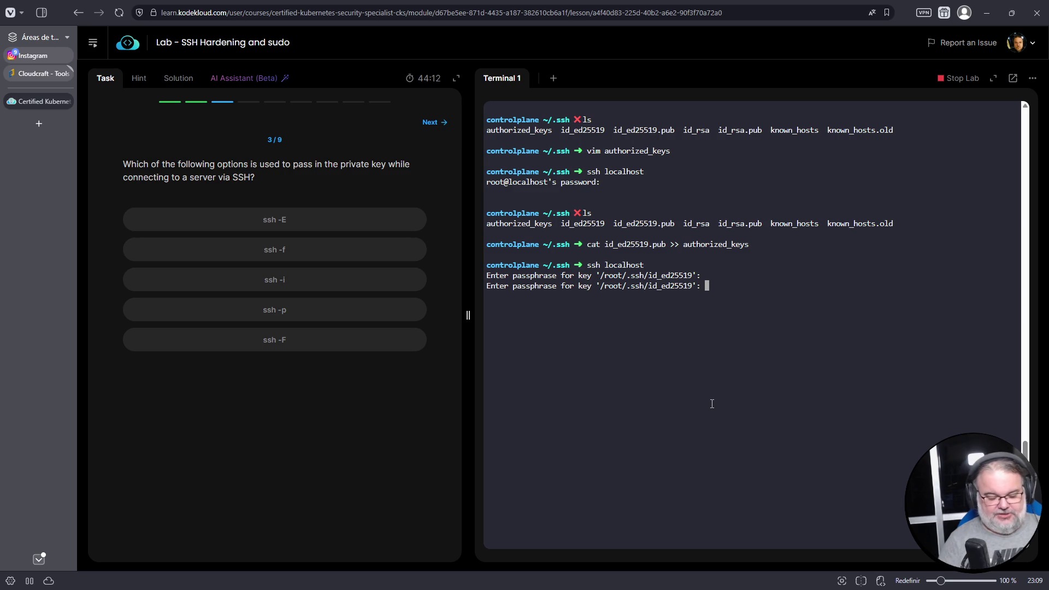
key(Return)
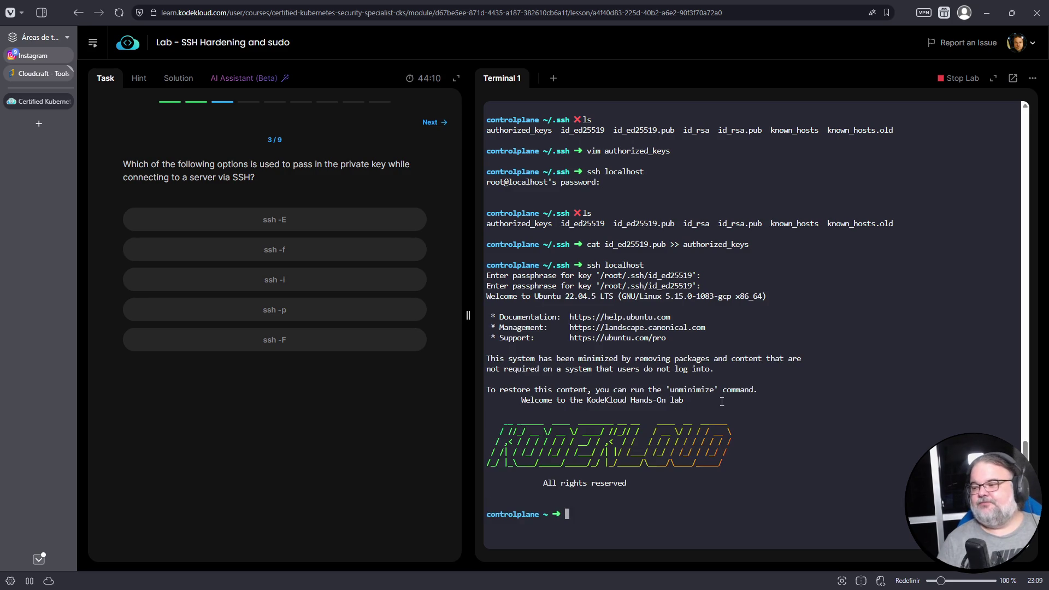
key(ctrl+c)
key(ctrl+d)
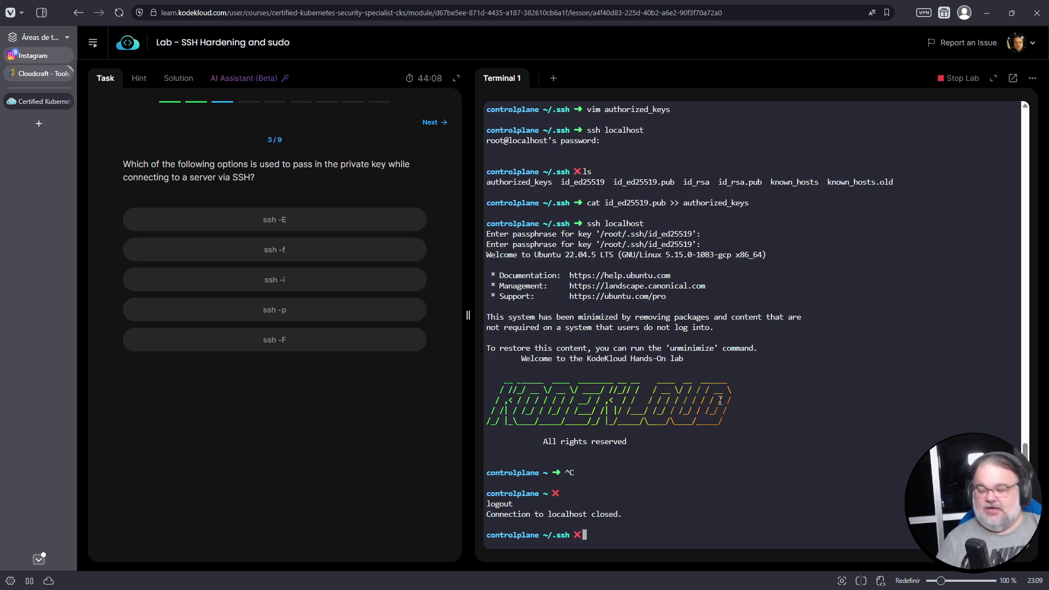
key(ctrl+l)
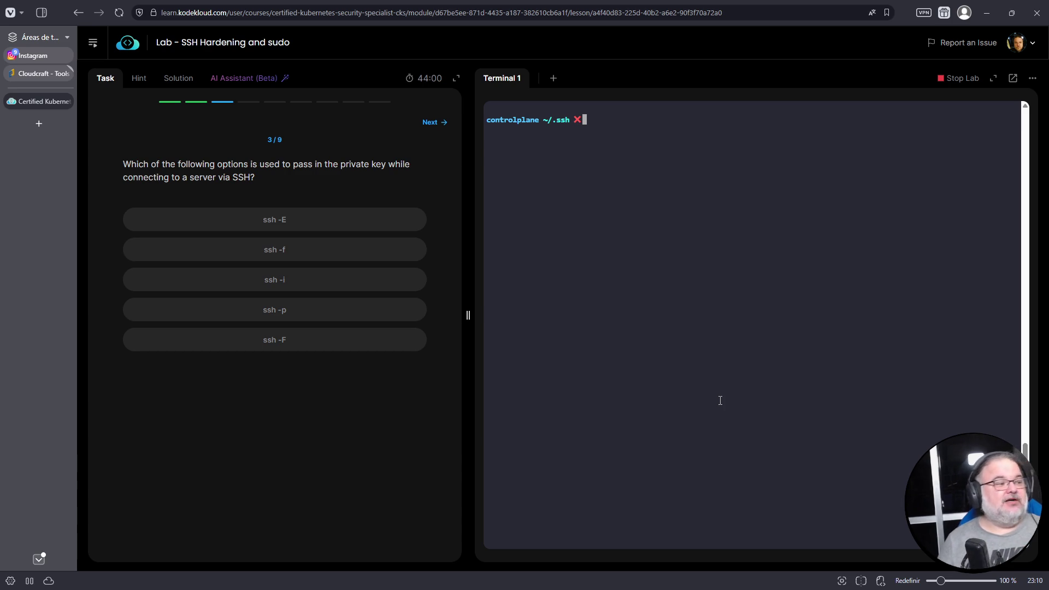
Step: Open authorized_keys in vim and quit without changing it
text(ls)
key(Return)
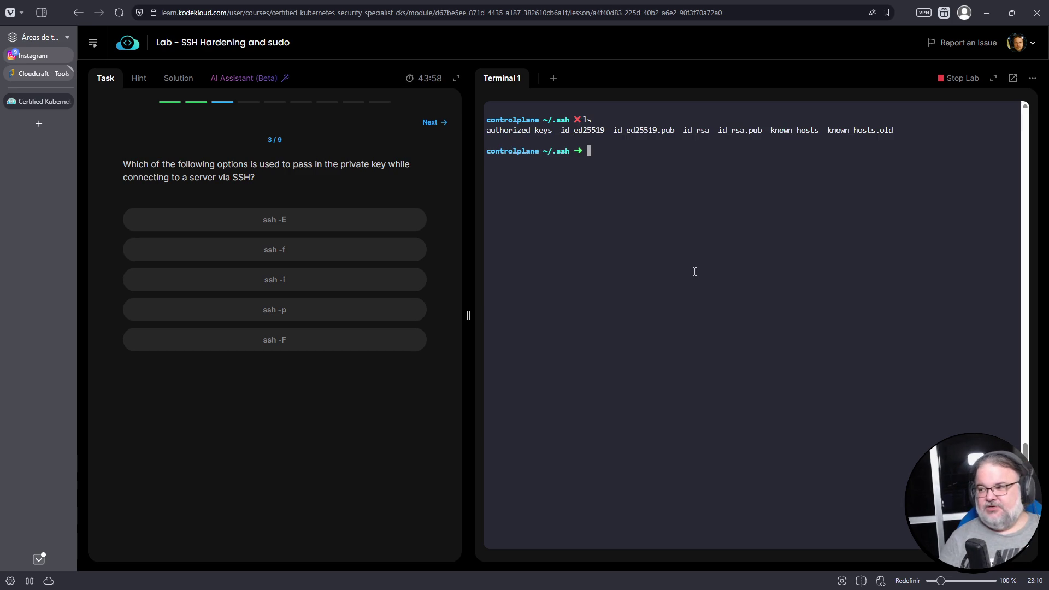
text(vim authorized_keys)
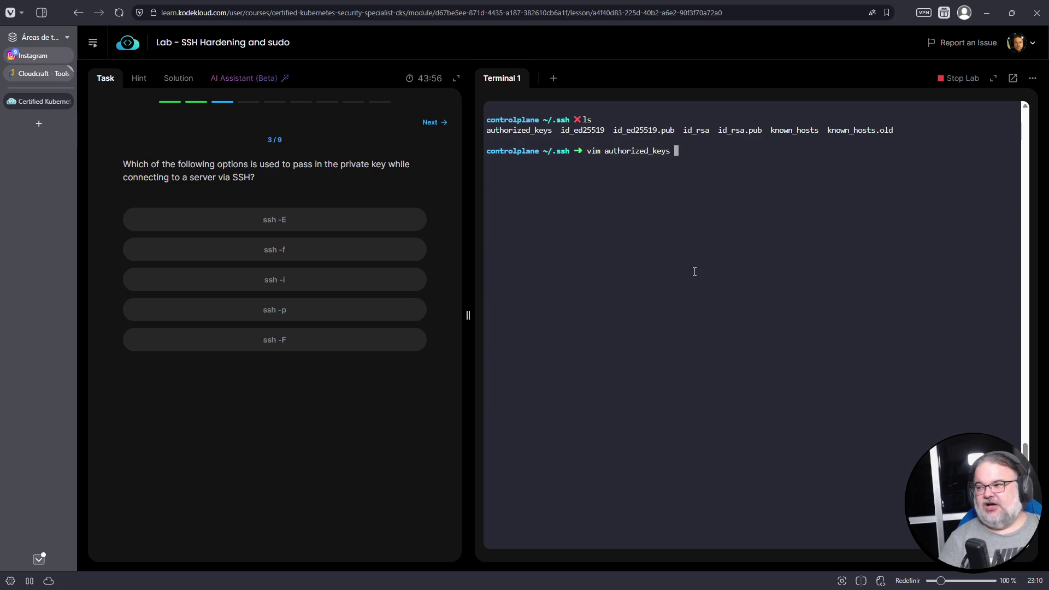
key(Return)
key(i)
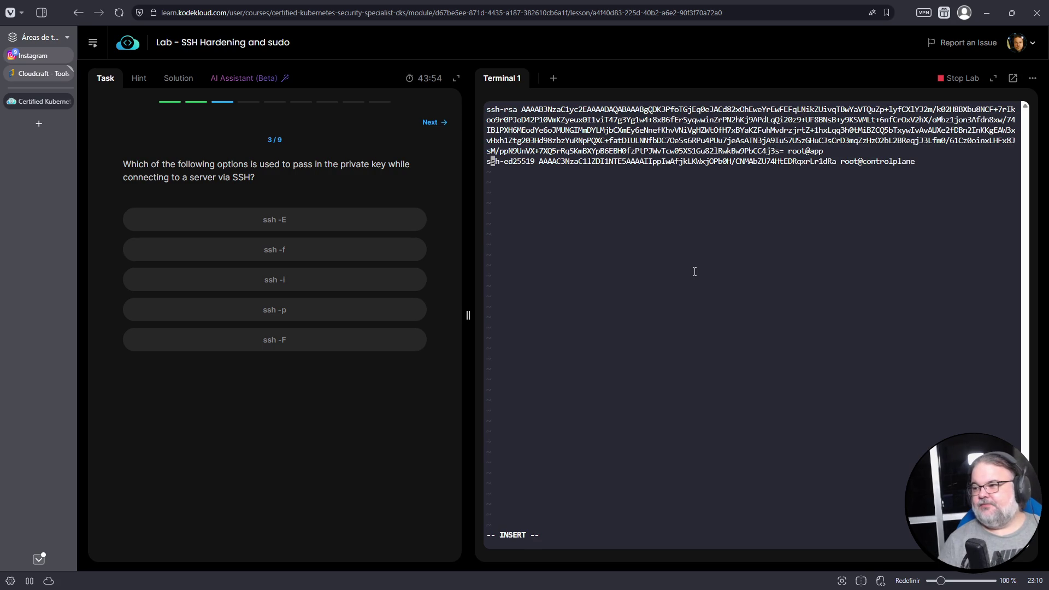
key(Escape)
text(:wq)
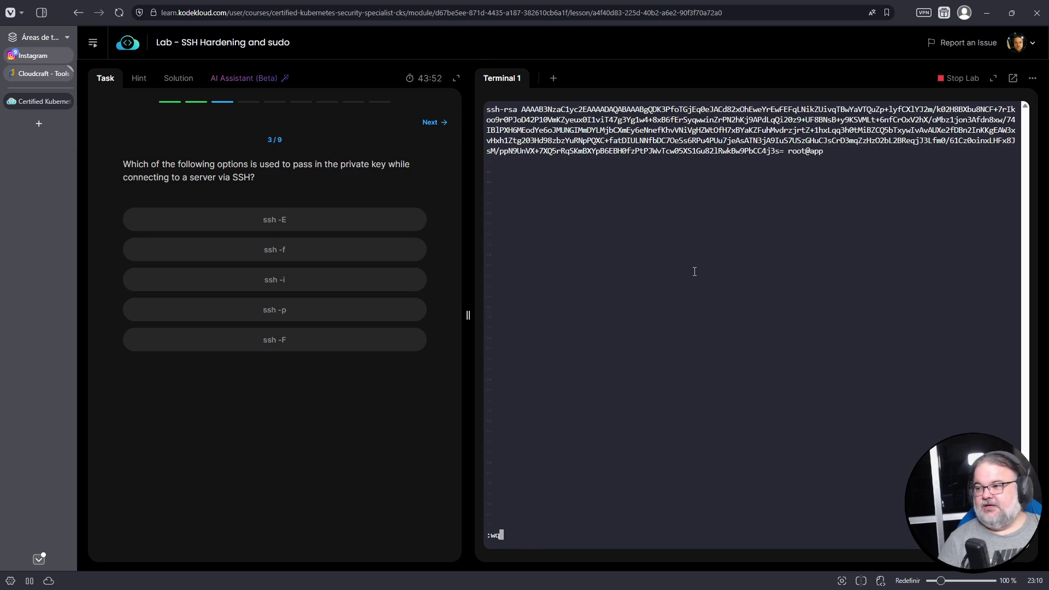
key(Return)
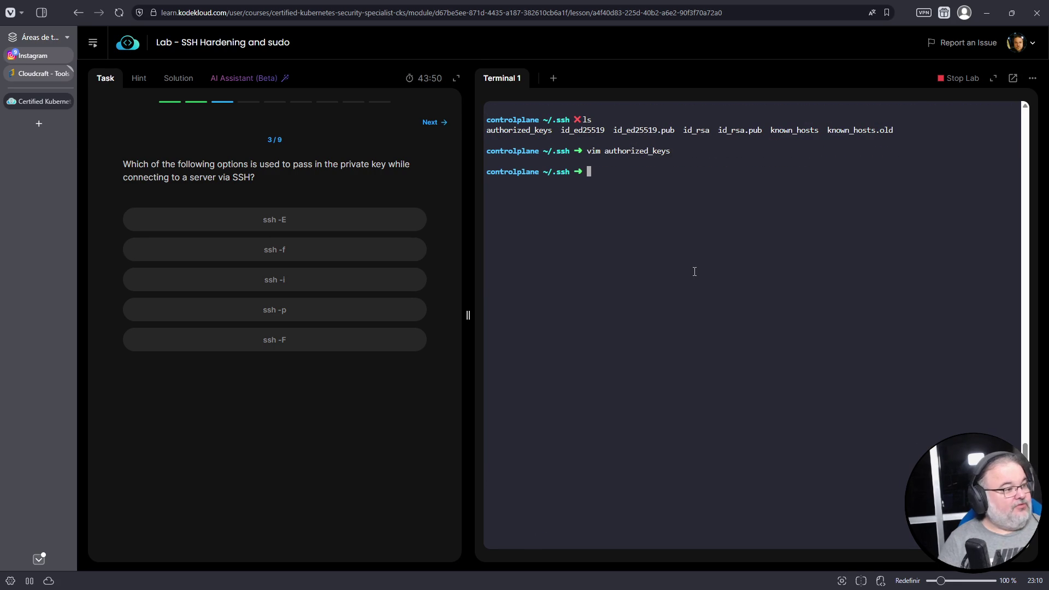
Step: Generate a passphrase-free ed25519 key pair with ssh-keygen -t ed25519 -f tanquetav
text(ssh-keygen )
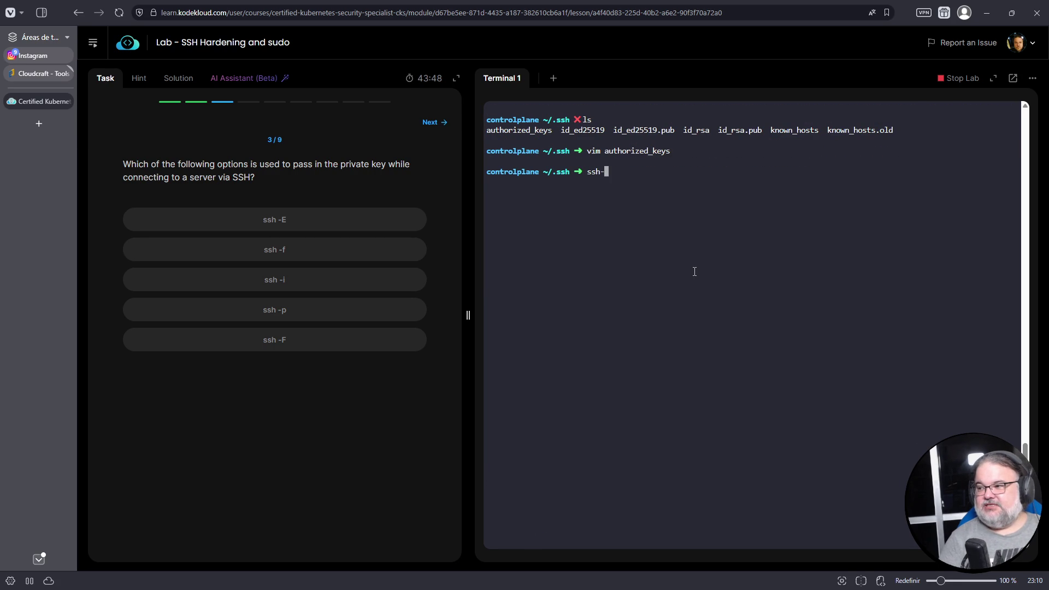
text(-t ed2)
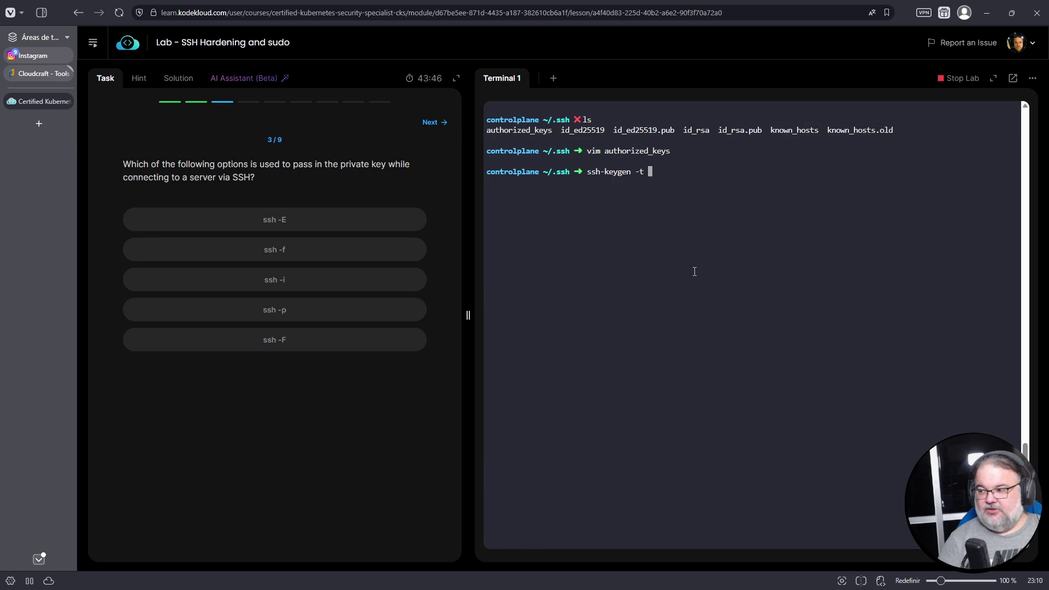
text(5519 )
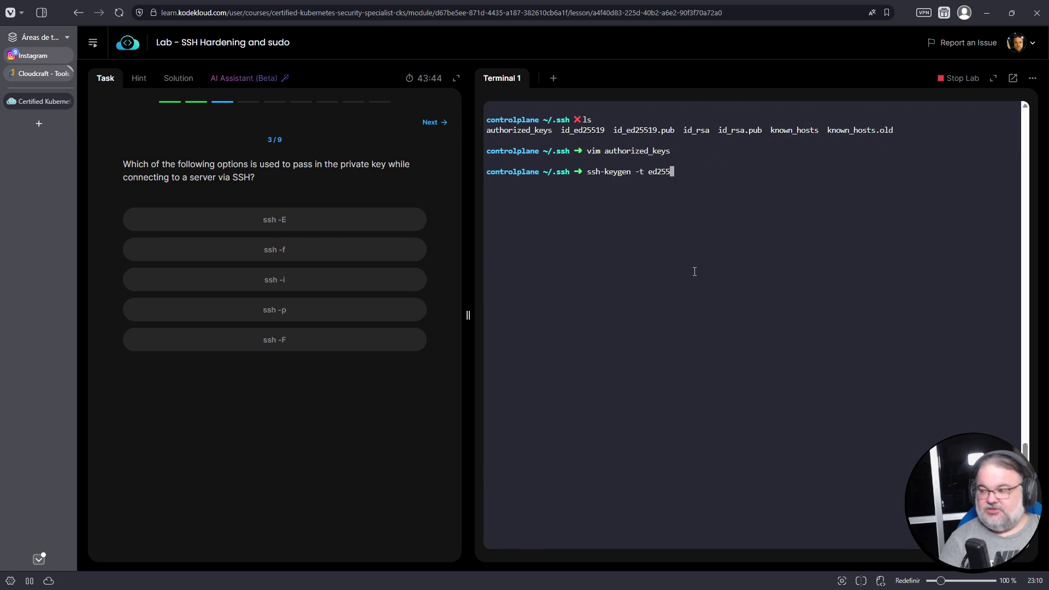
text(-)
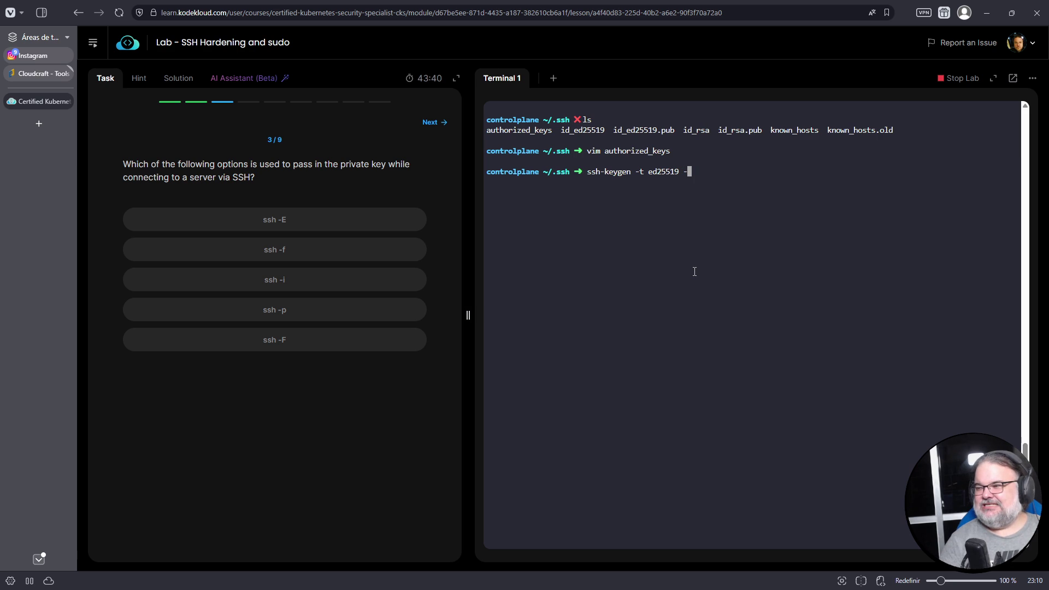
text(f )
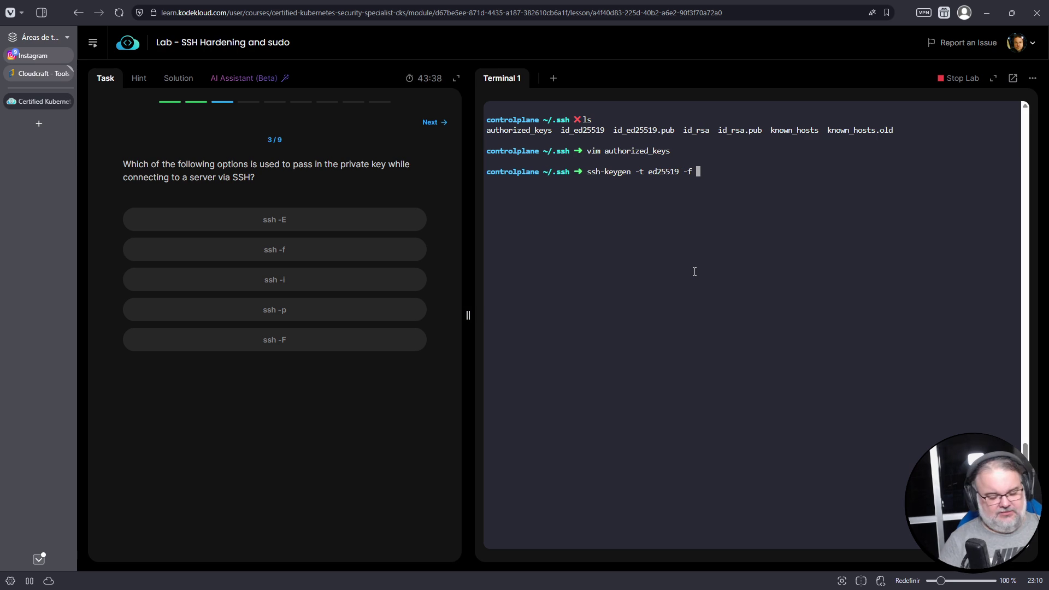
text(tanquetav)
key(Return)
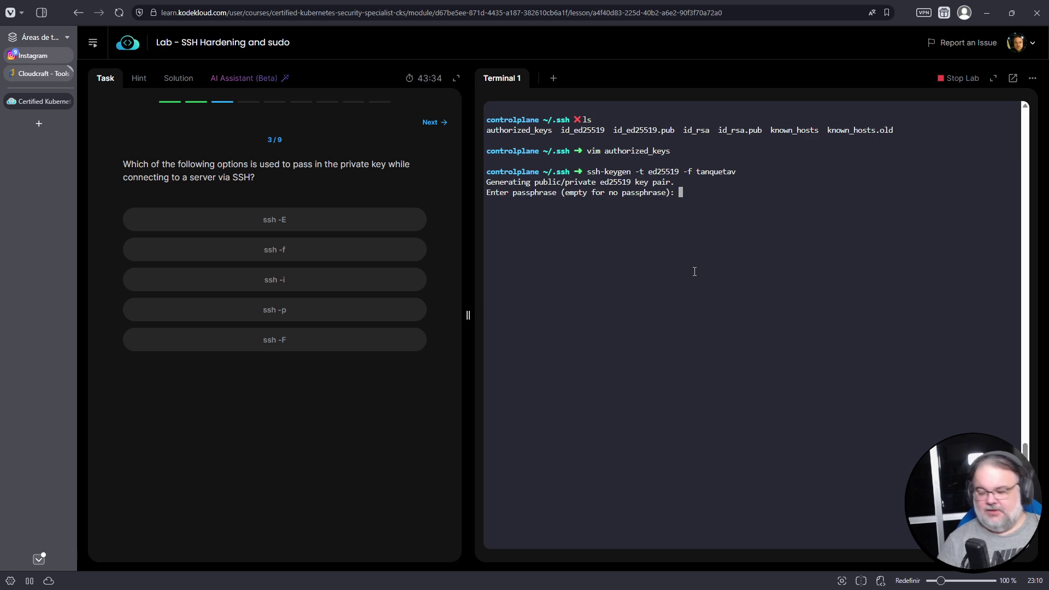
key(Return)
key(Return)
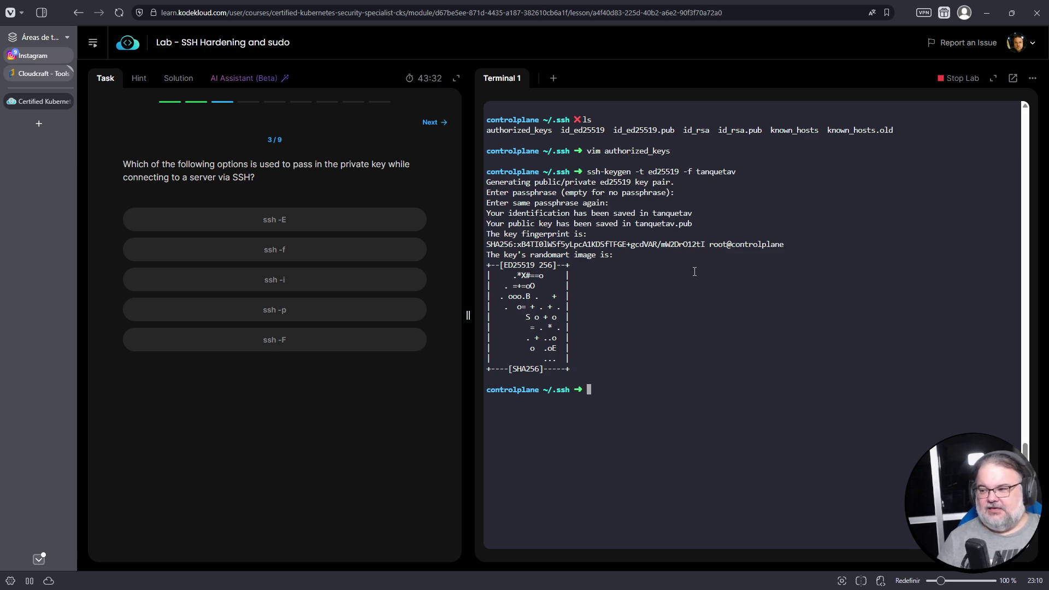
text(ls)
key(Return)
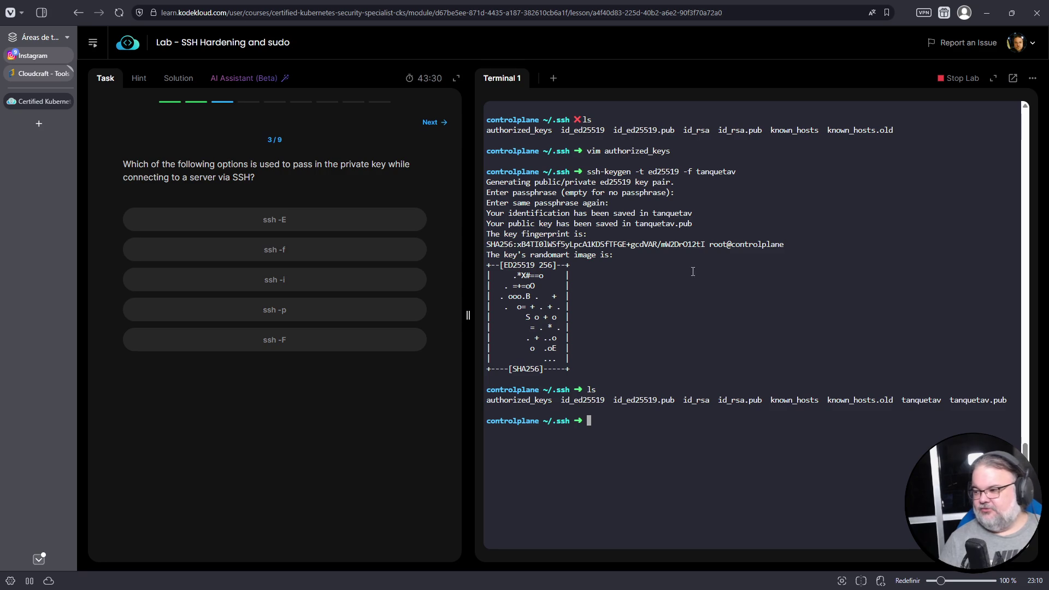
Step: Try ssh localhost after fixing typos, and abort when it asks for a password
double_click(920, 400)
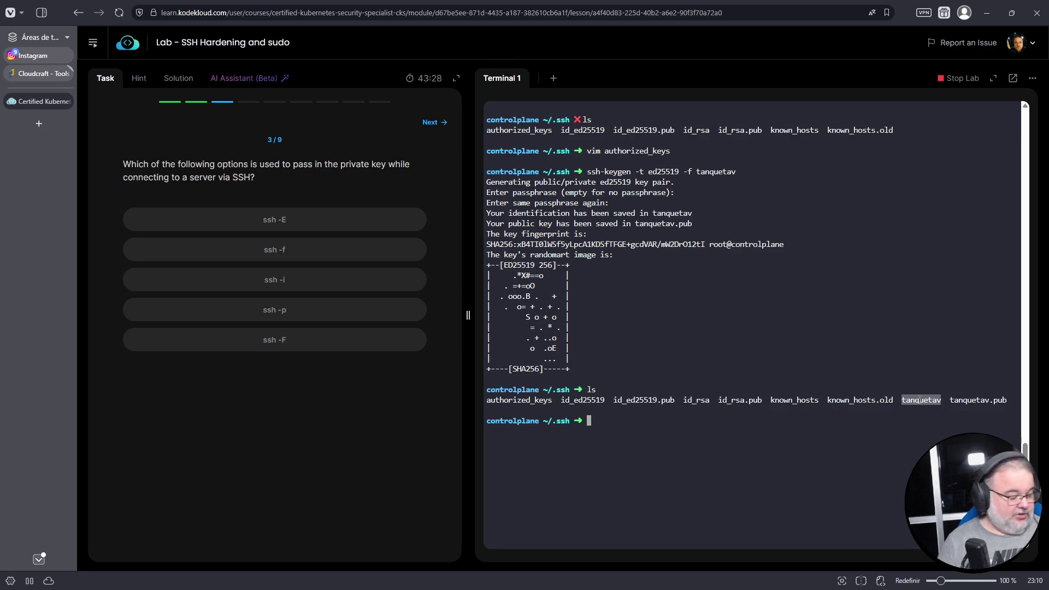
text(cat ta)
key(Tab)
key(ctrl+c)
text(sshj)
key(ctrl+c)
text(ssh cal)
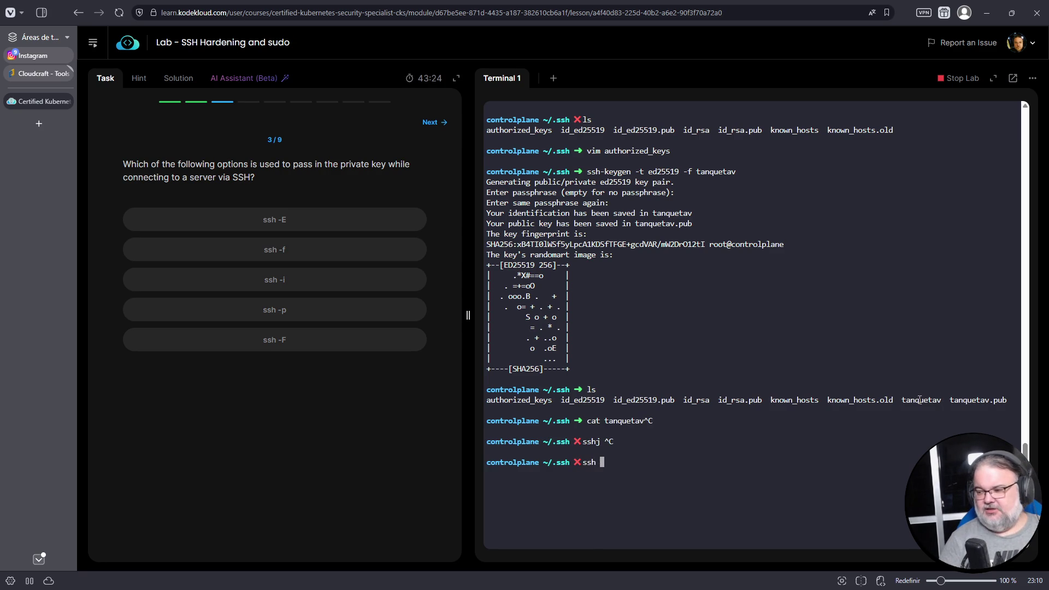
key(BackSpace)
key(BackSpace)
key(BackSpace)
text(loc)
key(BackSpace)
key(BackSpace)
key(BackSpace)
text(localhost)
key(Return)
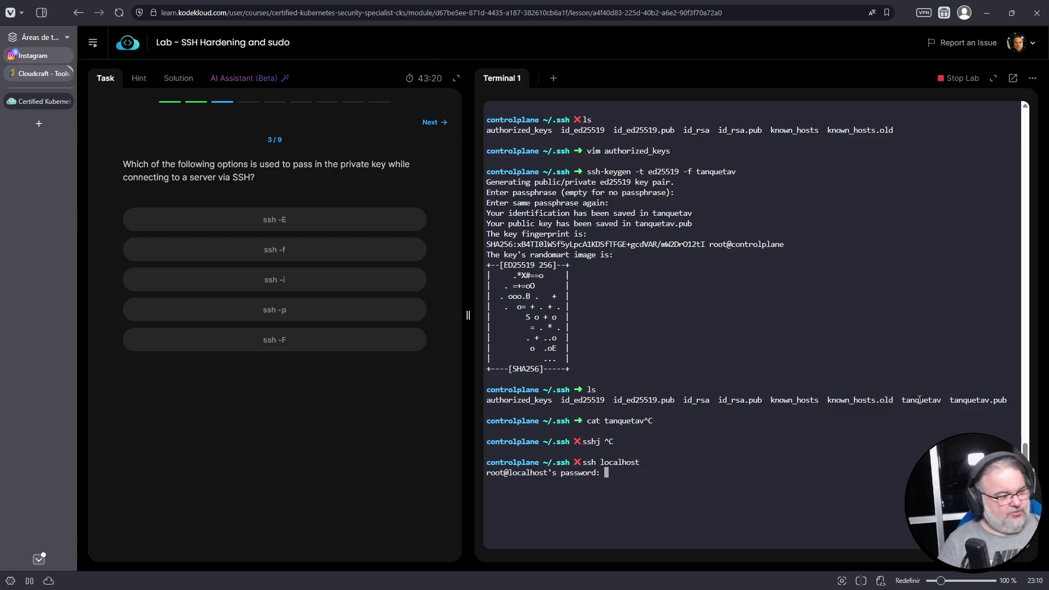
key(ctrl+c)
Step: Append tanquetav.pub to authorized_keys with cat tanquetav.pub >> authorized_keys
text(cat taque)
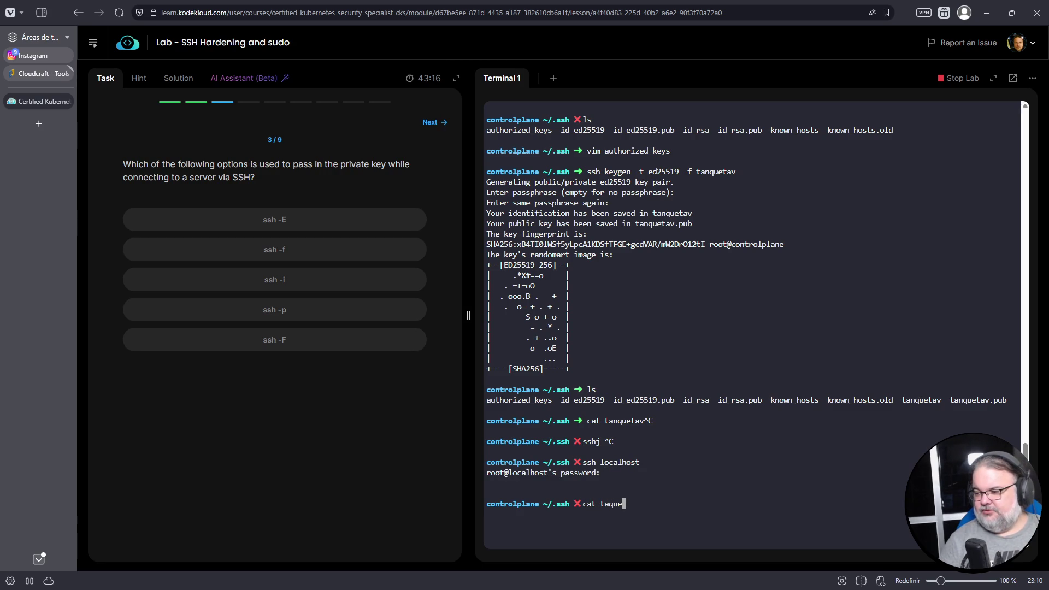
key(ctrl+c)
text(ls)
key(Return)
text(cat tanque)
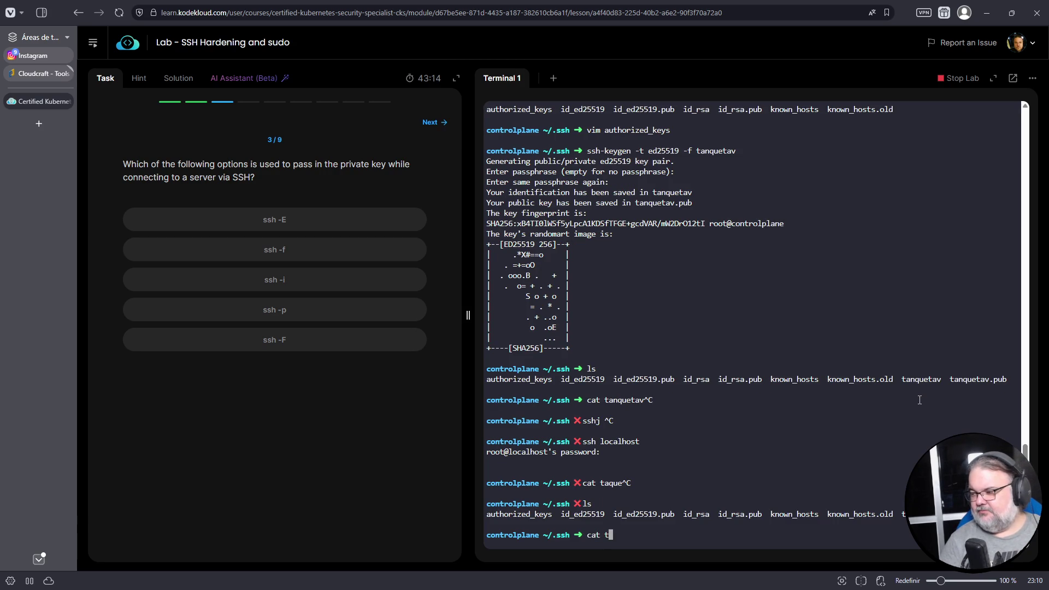
text(tav.pub >)
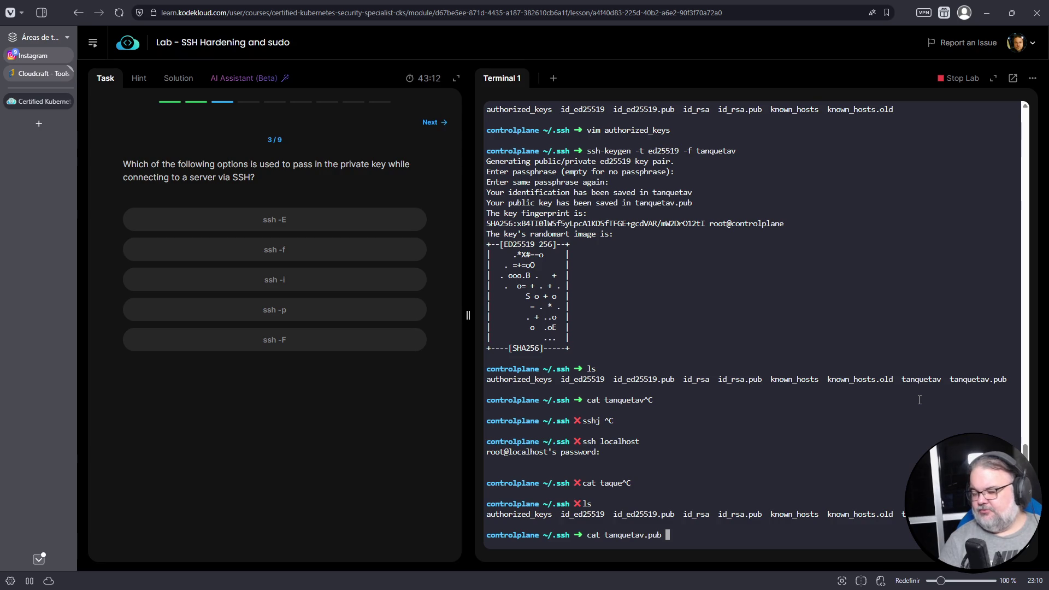
text(> asutho)
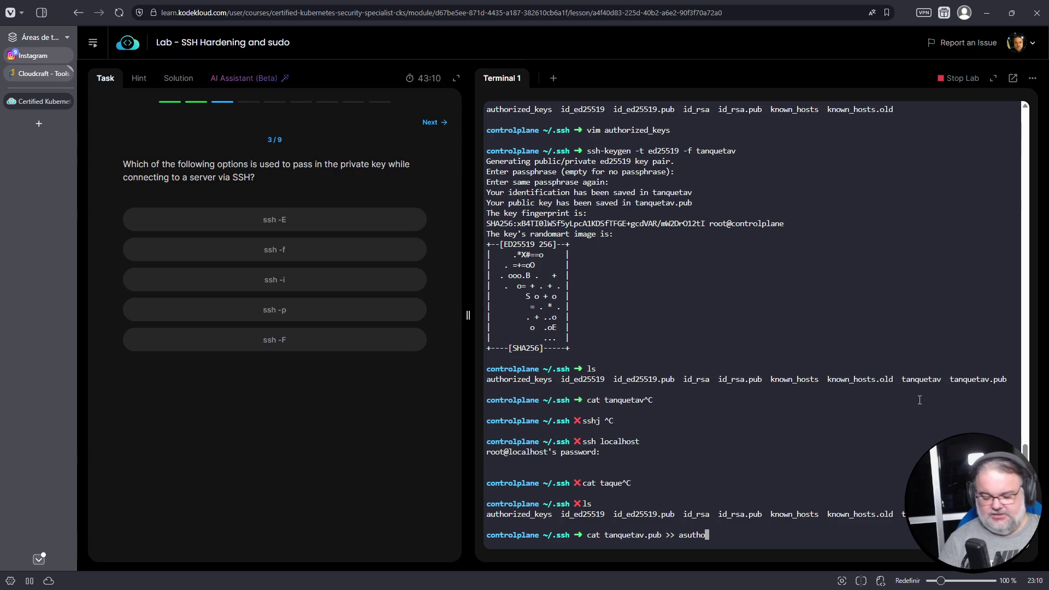
key(BackSpace)
key(BackSpace)
key(BackSpace)
key(Tab)
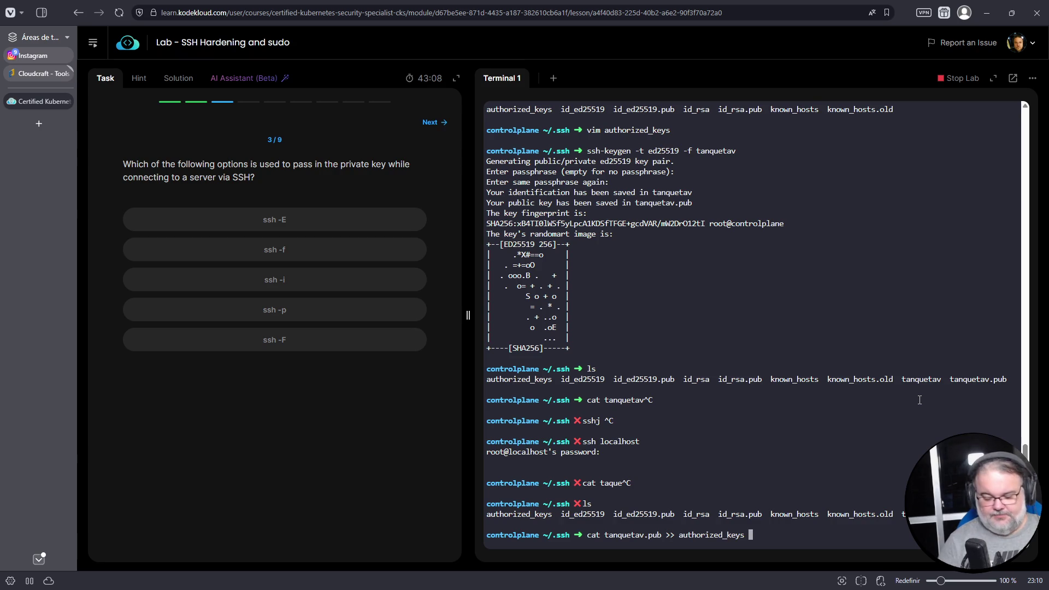
key(ctrl+l)
key(Return)
Step: Retry ssh localhost, which still asks for the password, and recall the command for editing
text(ls)
key(Up)
key(Up)
key(Return)
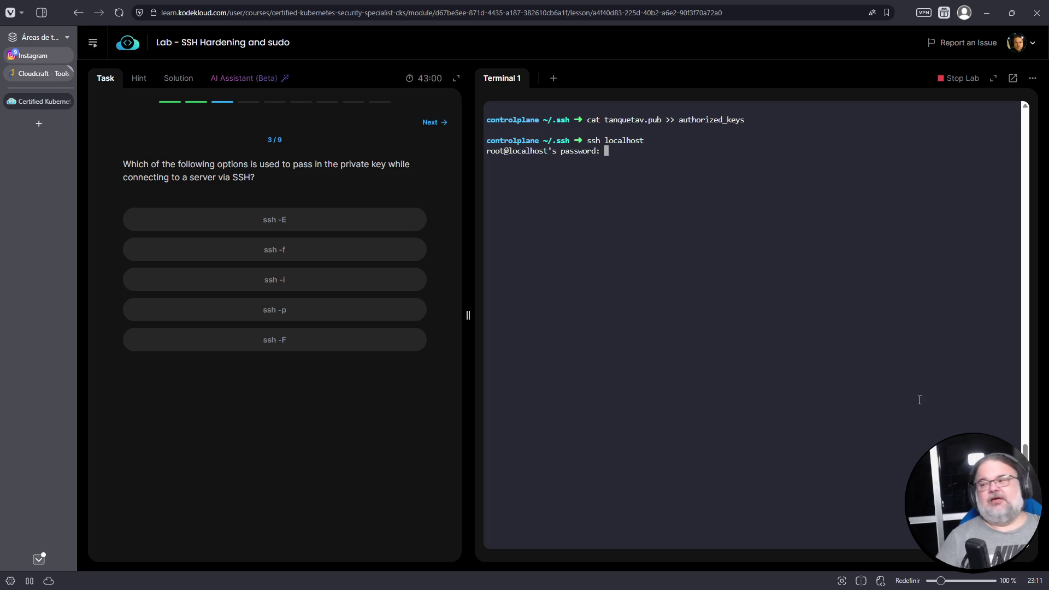
key(ctrl+c)
key(Up)
key(ctrl+a)
key(Right)
key(Right)
key(Right)
key(Right)
Step: Run the verbose ssh localhost login and scroll through its debug output
text(-vvv)
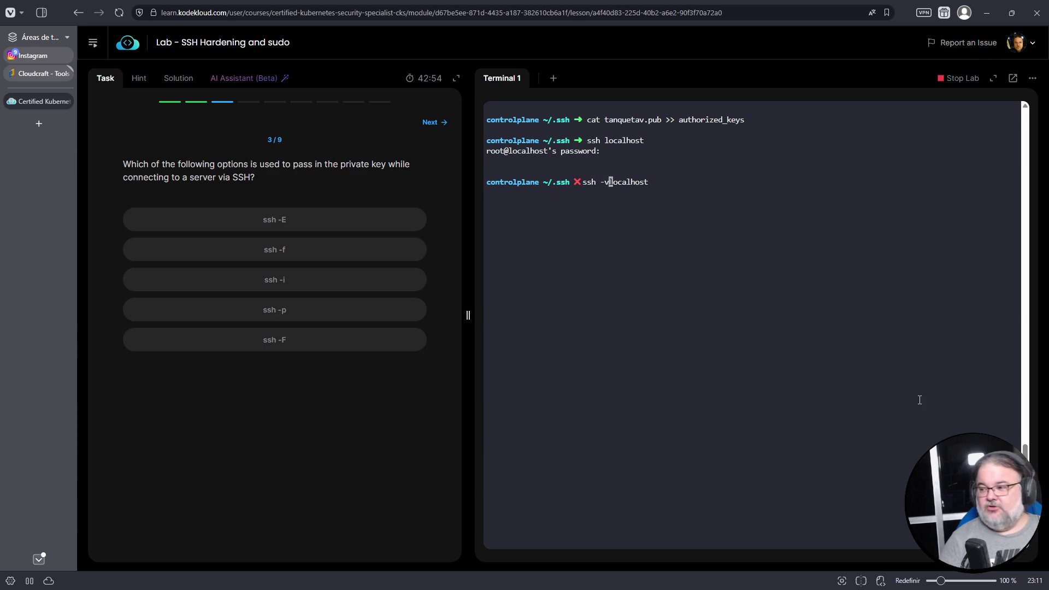
key(Return)
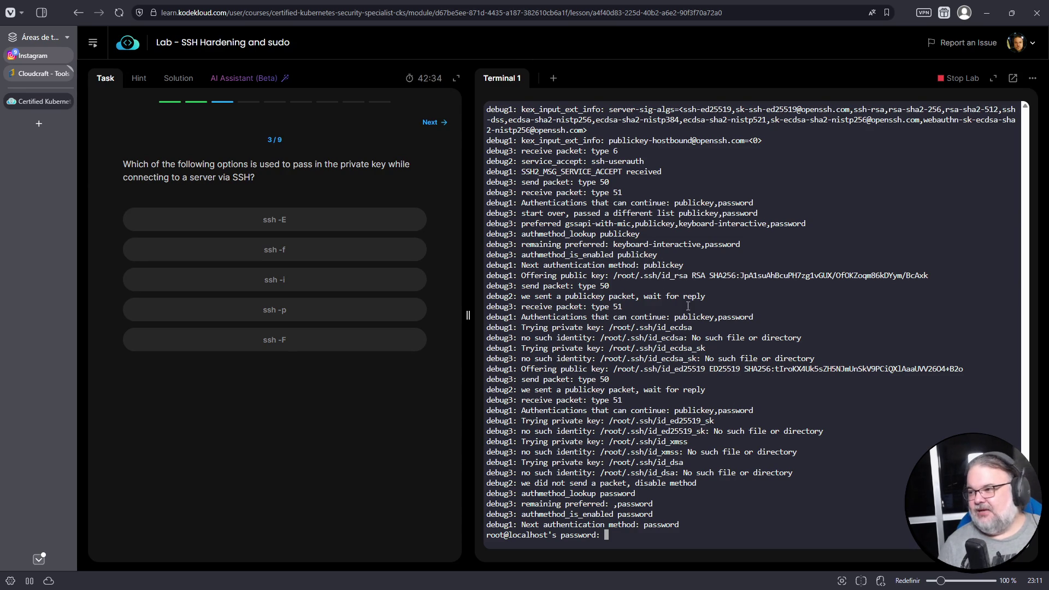
scroll(678, 323, up, 15)
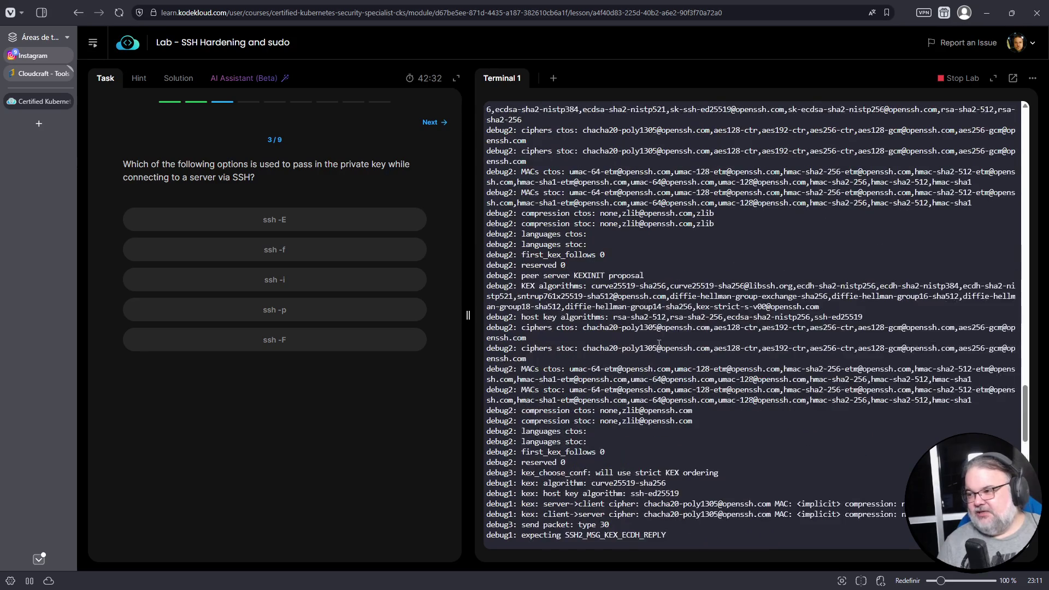
scroll(659, 344, up, 10)
scroll(620, 278, down, 3)
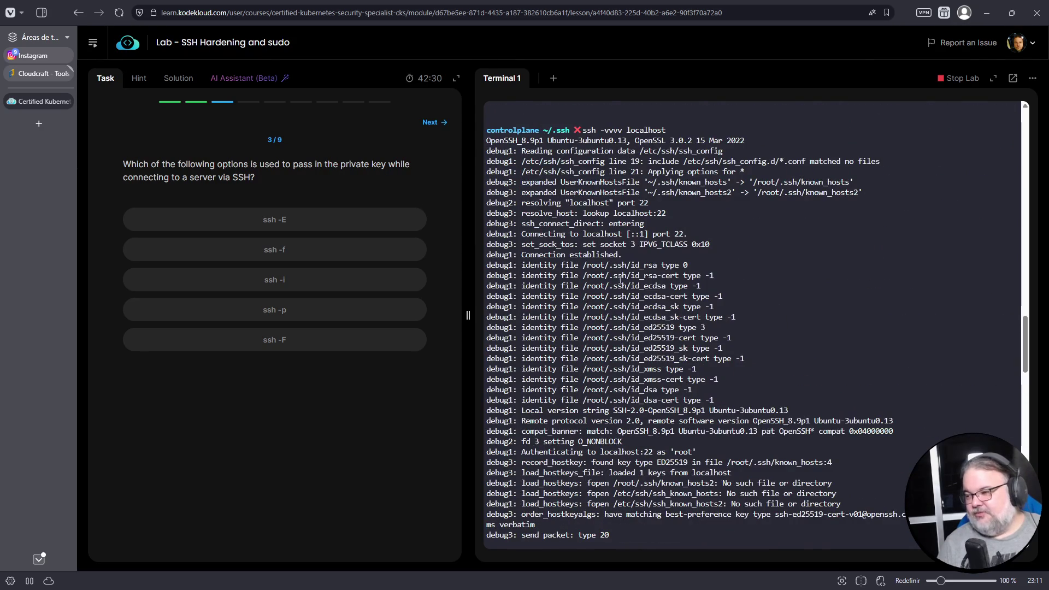
scroll(620, 279, down, 3)
mouse_move(482, 162)
mouse_down()
mouse_move(600, 245)
mouse_move(710, 295)
mouse_move(775, 306)
mouse_move(796, 284)
mouse_up()
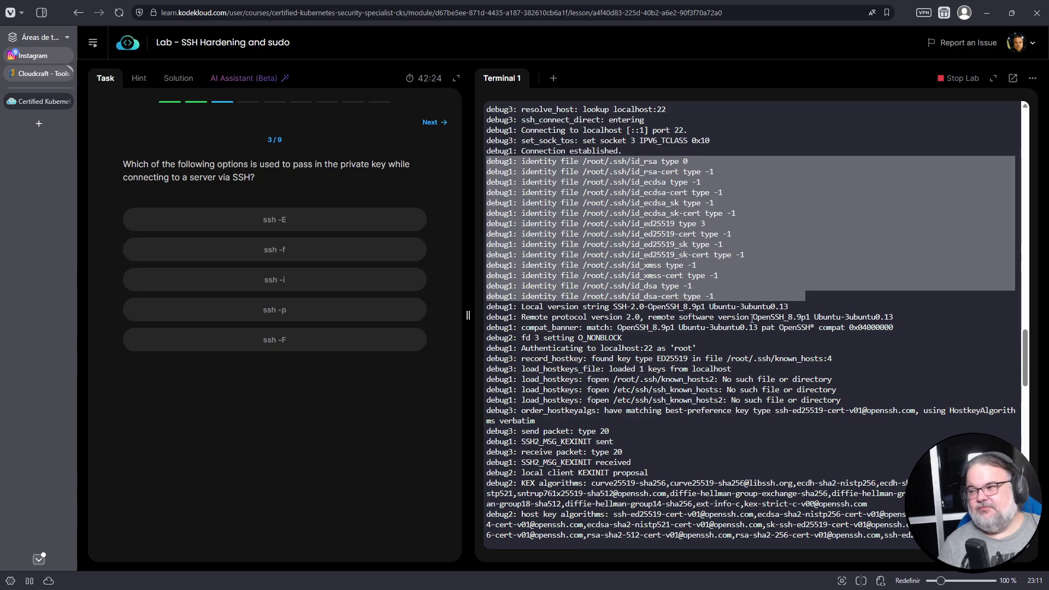
scroll(688, 246, down, 15)
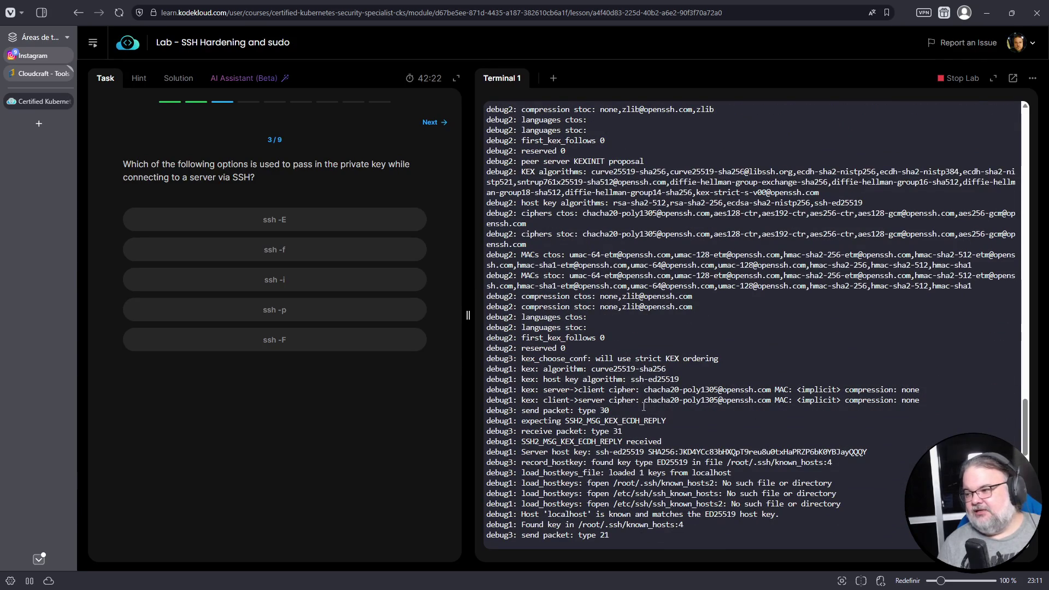
scroll(605, 219, down, 12)
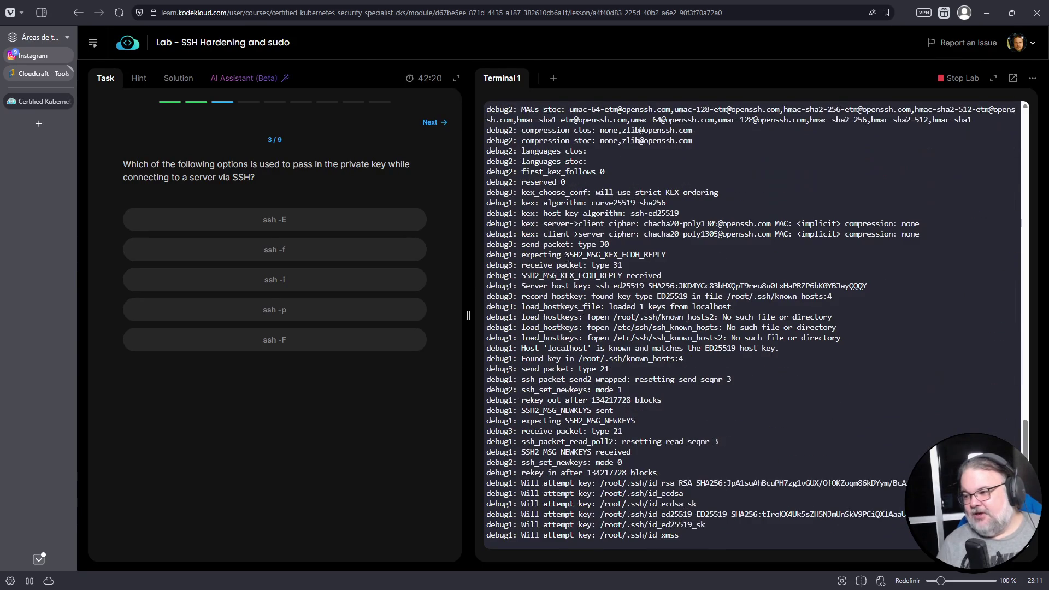
scroll(554, 205, up, 9)
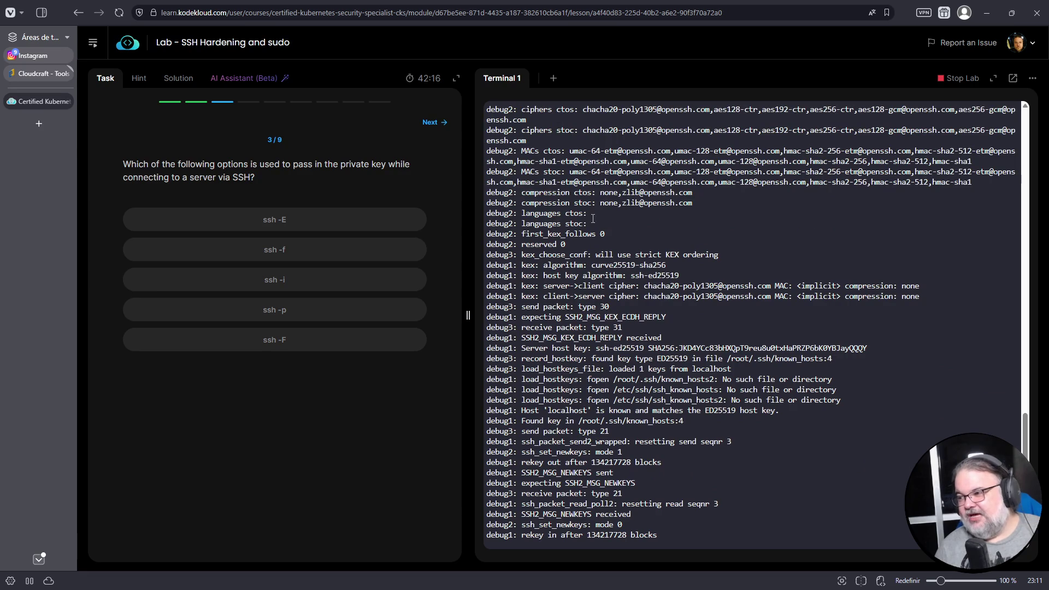
scroll(610, 228, up, 5)
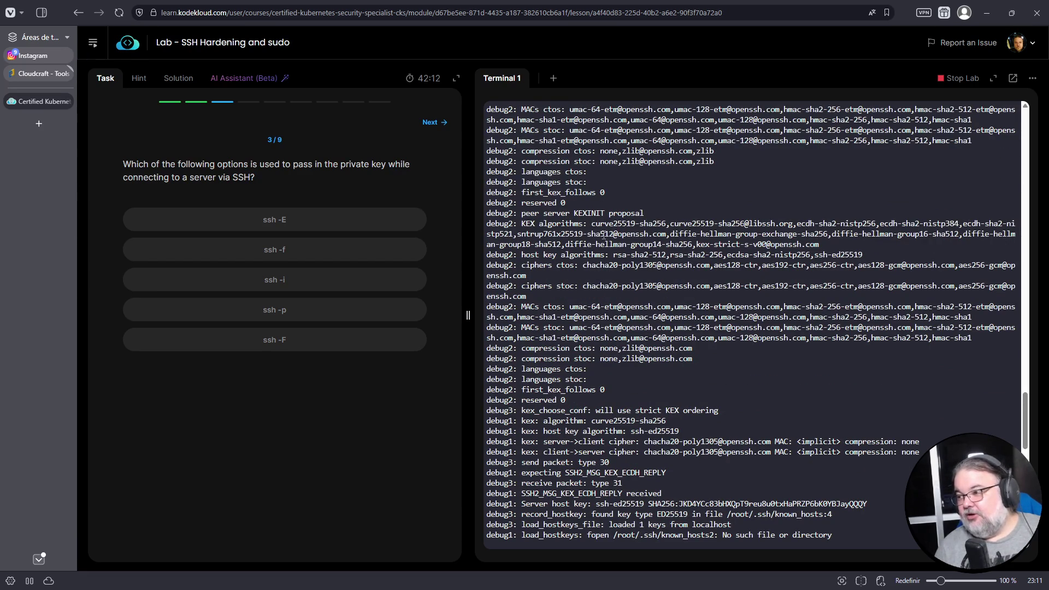
scroll(603, 235, up, 4)
scroll(595, 127, up, 2)
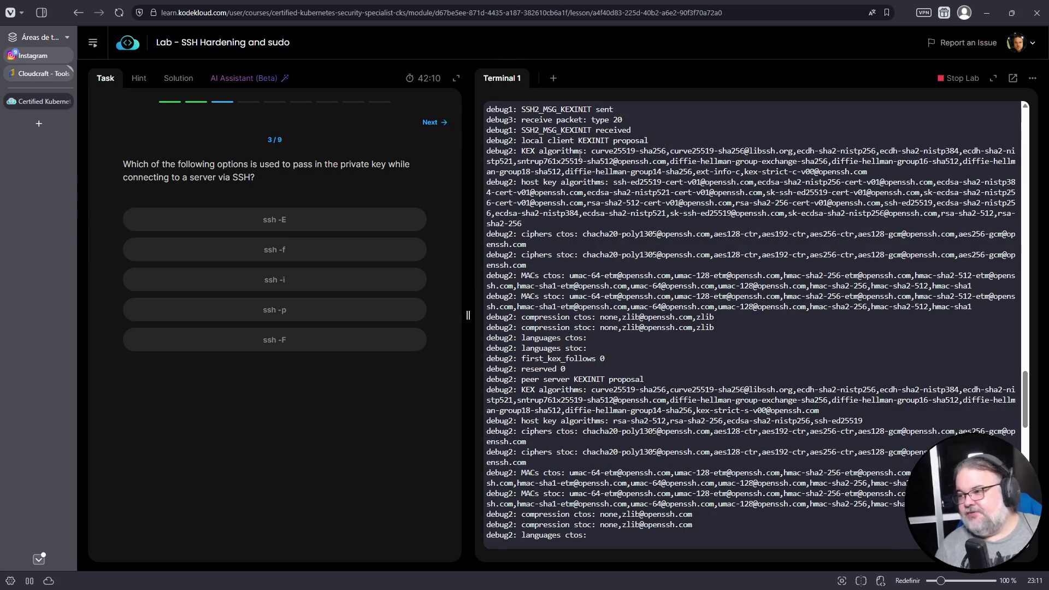
drag(664, 156, 648, 224)
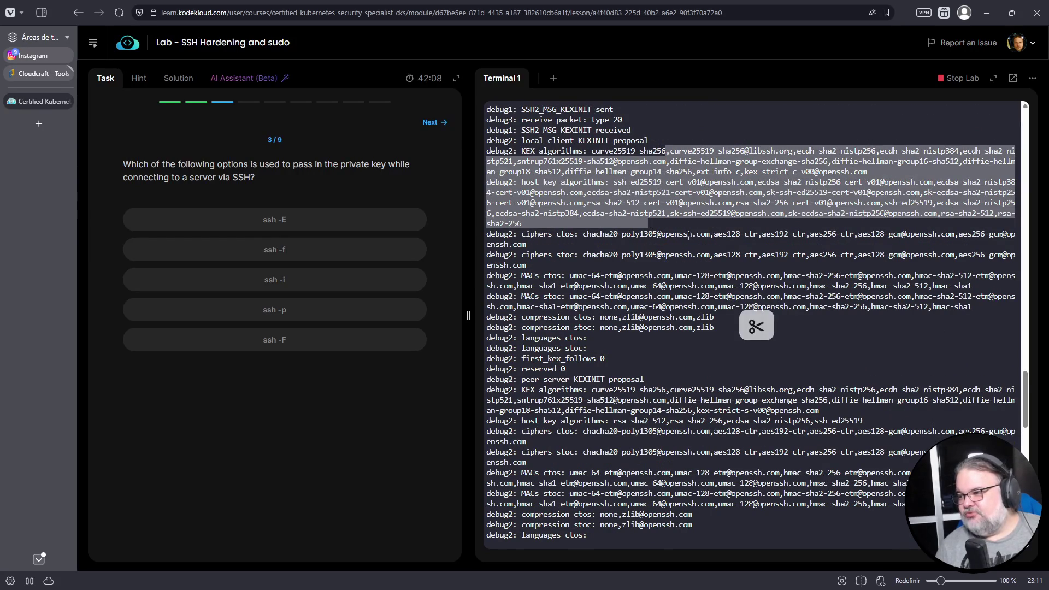
scroll(621, 212, down, 3)
Step: Highlight the MACs, host key, id_rsa and id_ed25519 offer lines, and the password fallback
drag(599, 171, 601, 192)
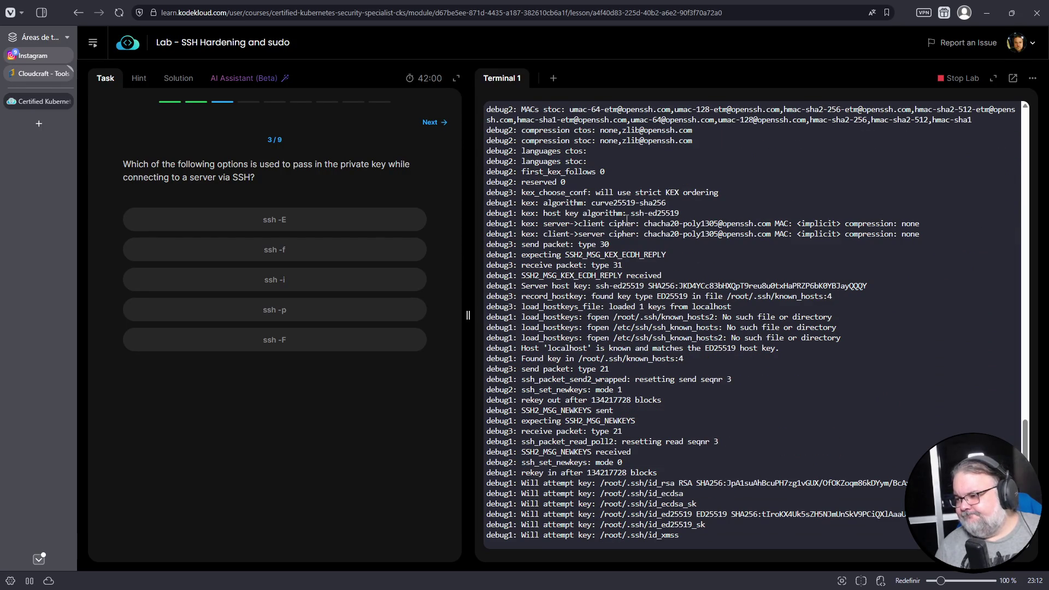
triple_click(563, 216)
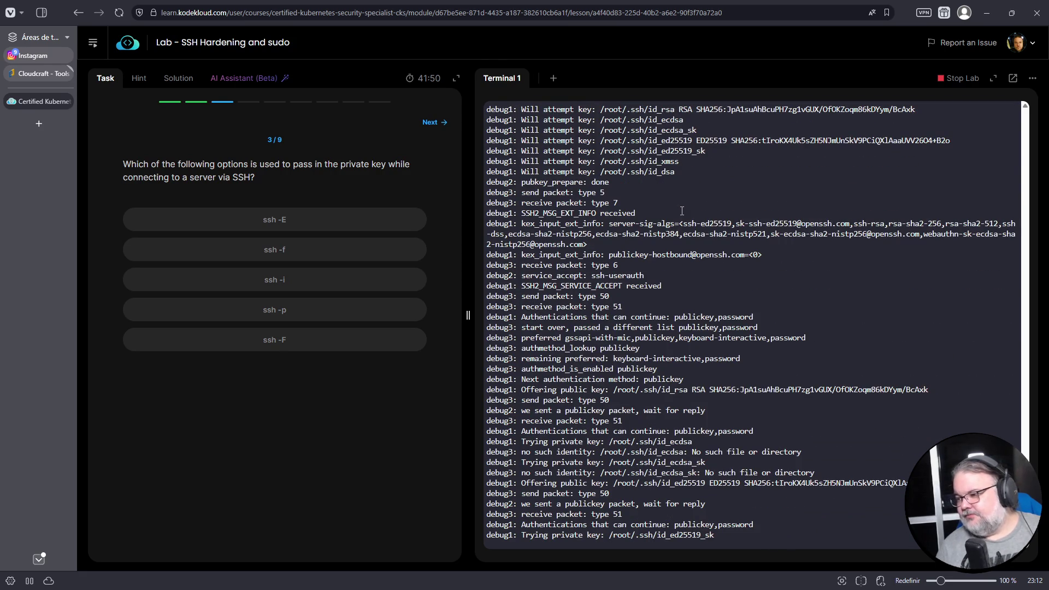
triple_click(647, 278)
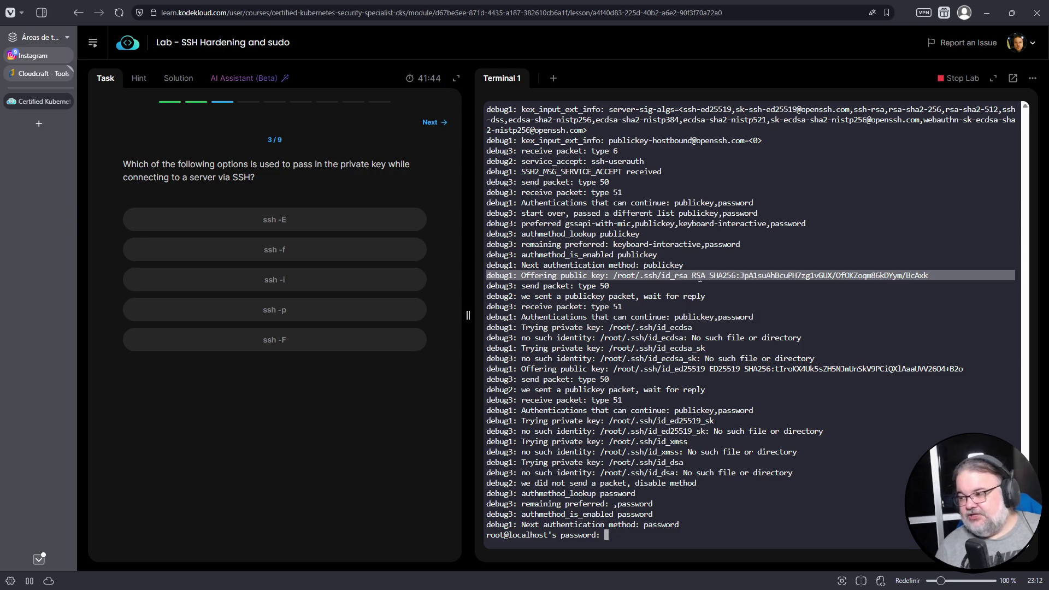
triple_click(655, 369)
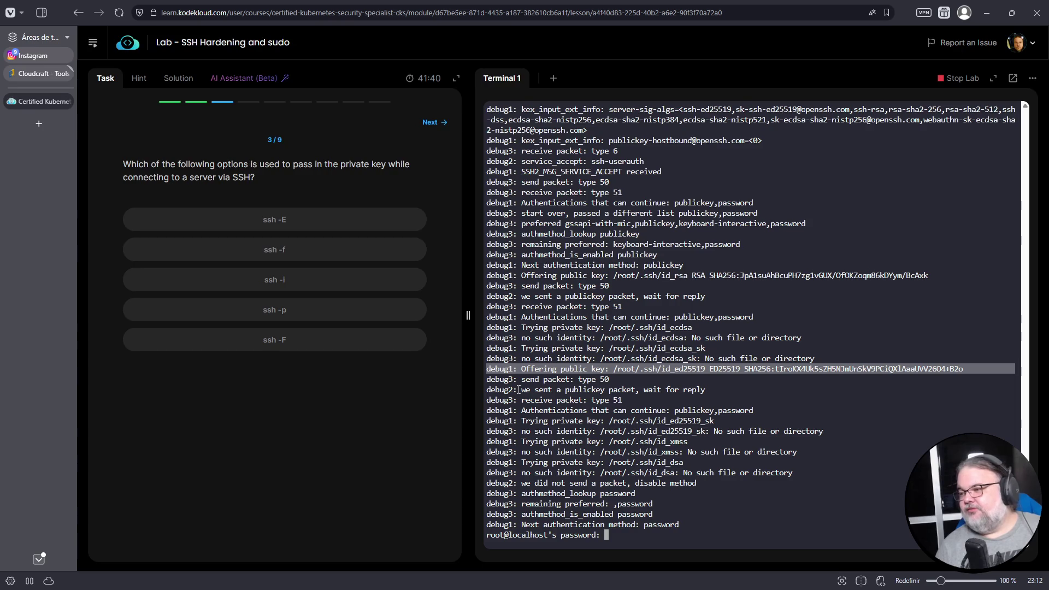
triple_click(698, 430)
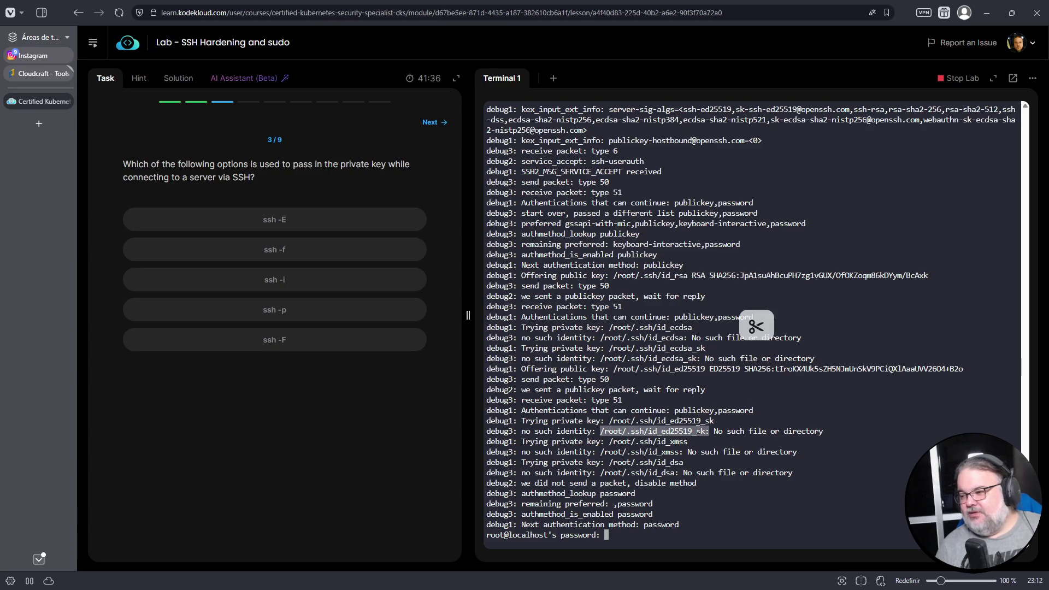
double_click(656, 441)
click(653, 451)
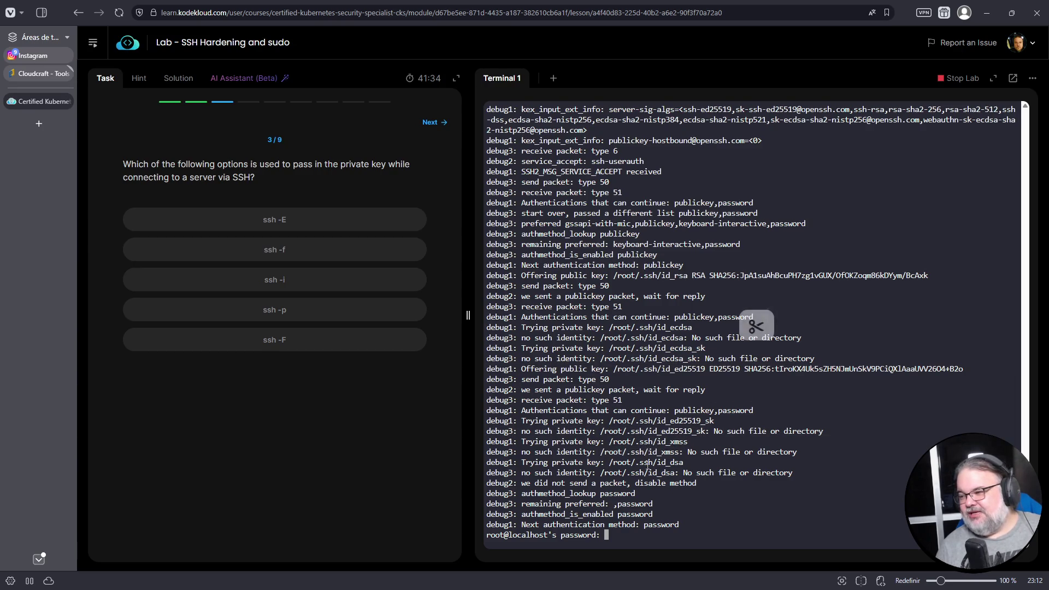
drag(636, 483, 638, 493)
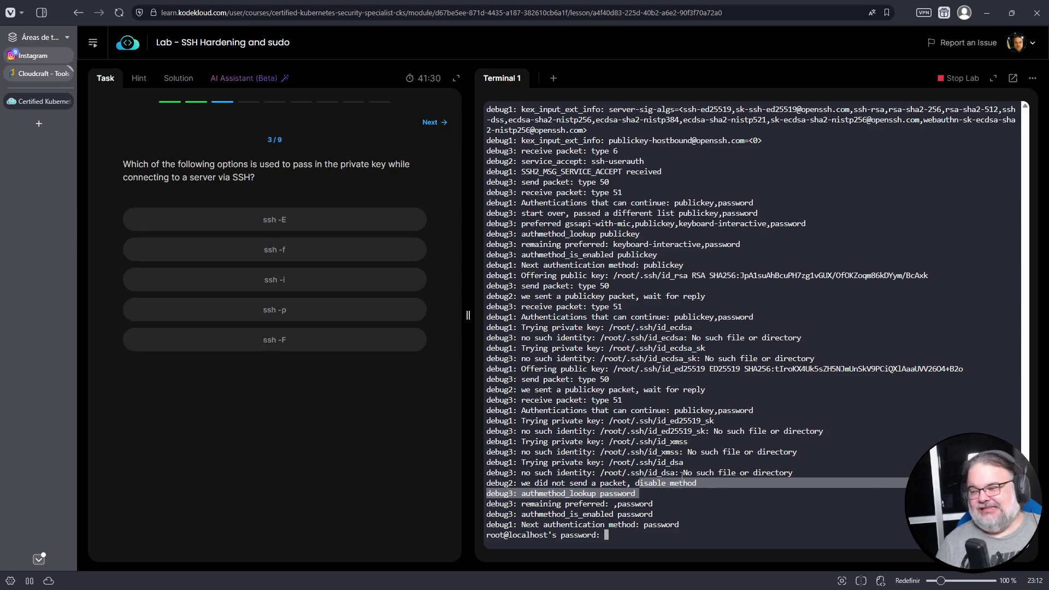
drag(600, 494, 596, 535)
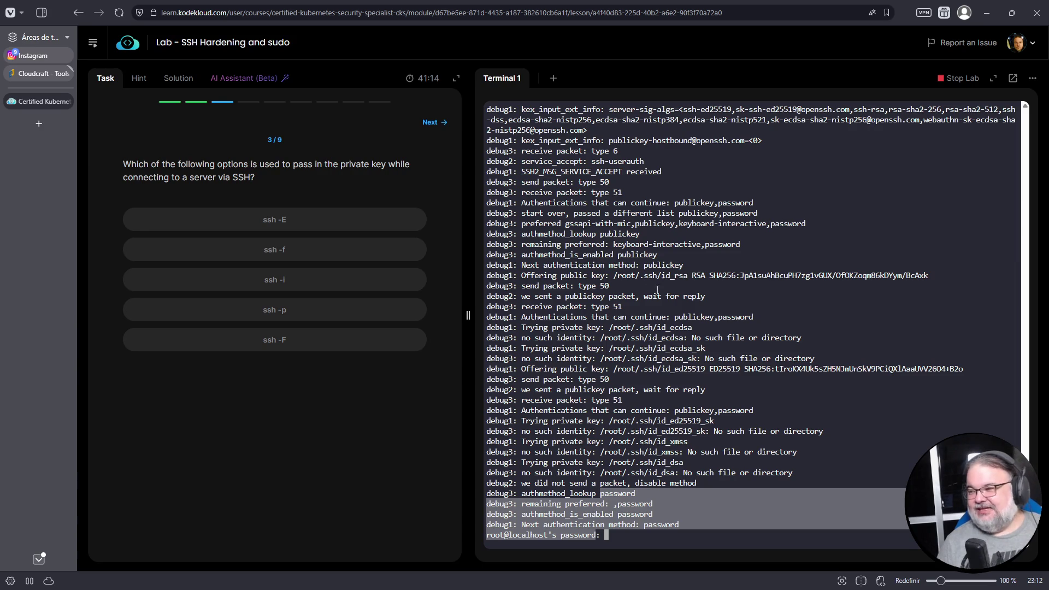
click(639, 358)
key(ctrl+c)
key(Up)
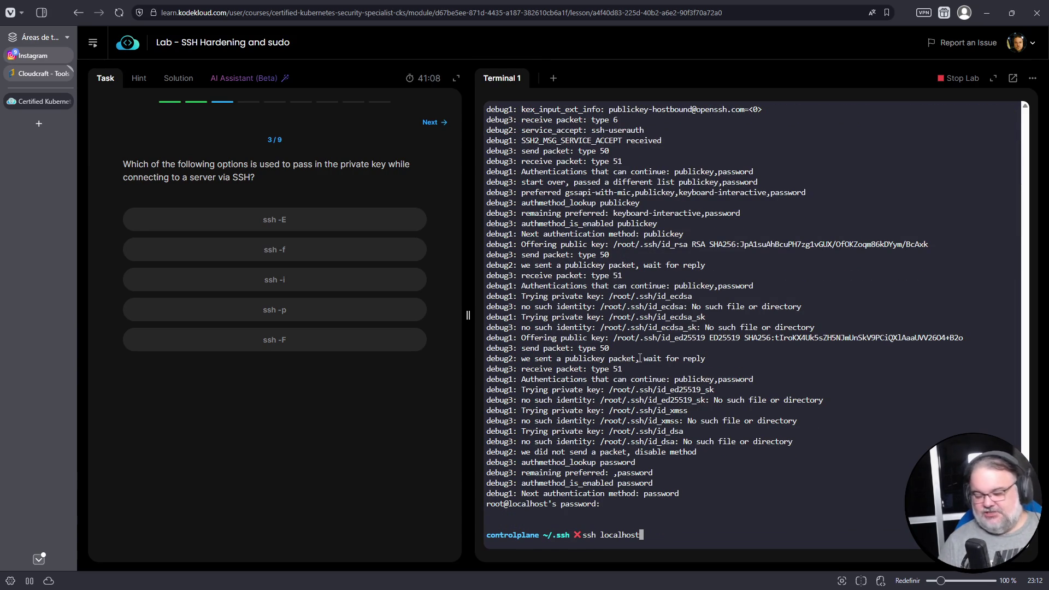
Step: Log in to localhost with ssh -i tanquetav, then log back out
key(ctrl+c)
text(ls)
key(Return)
text(l)
key(Up)
key(Up)
key(ctrl+Left)
key(ctrl+Left)
key(Delete)
key(Delete)
key(Delete)
text(-i tanquetav)
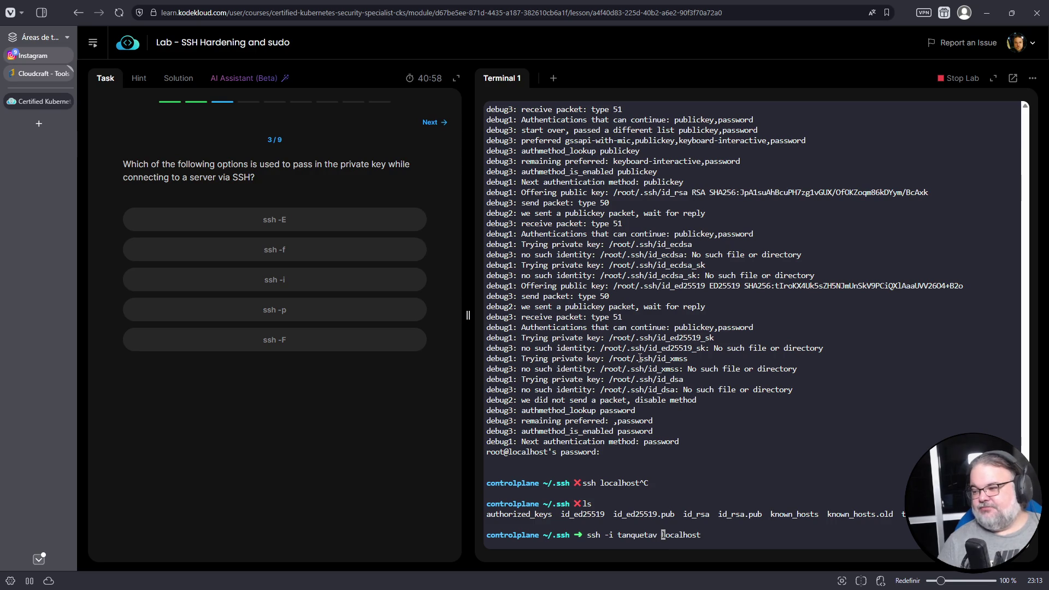
key(Return)
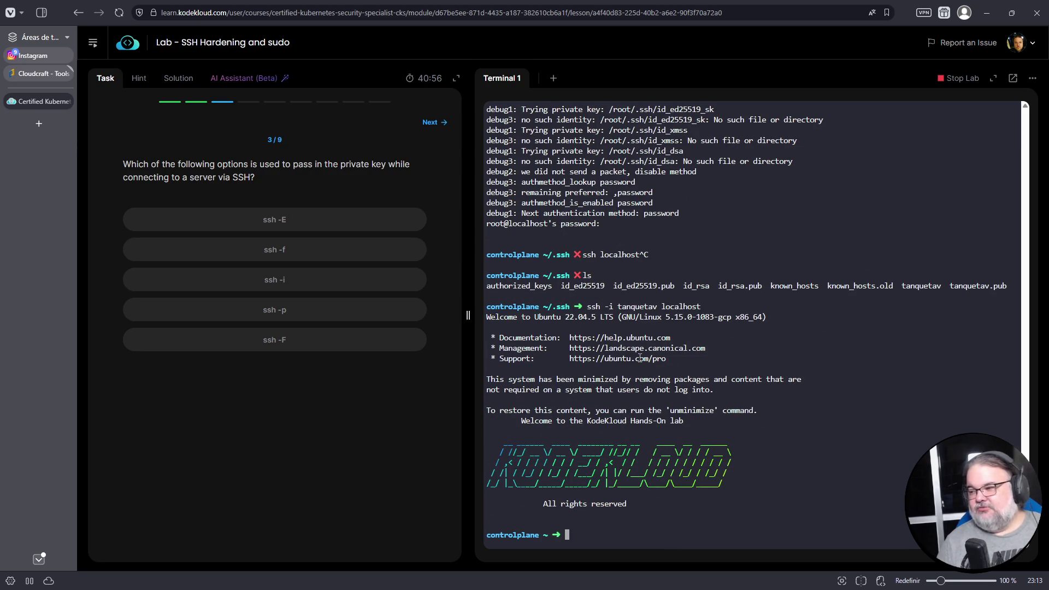
key(ctrl+c)
key(ctrl+d)
Step: Rerun the tanquetav key login with -vv verbosity, fixing the misplaced -i option
key(Up)
key(Home)
key(Right)
key(Right)
key(Right)
key(Right)
key(Right)
key(Right)
text(vv)
key(Return)
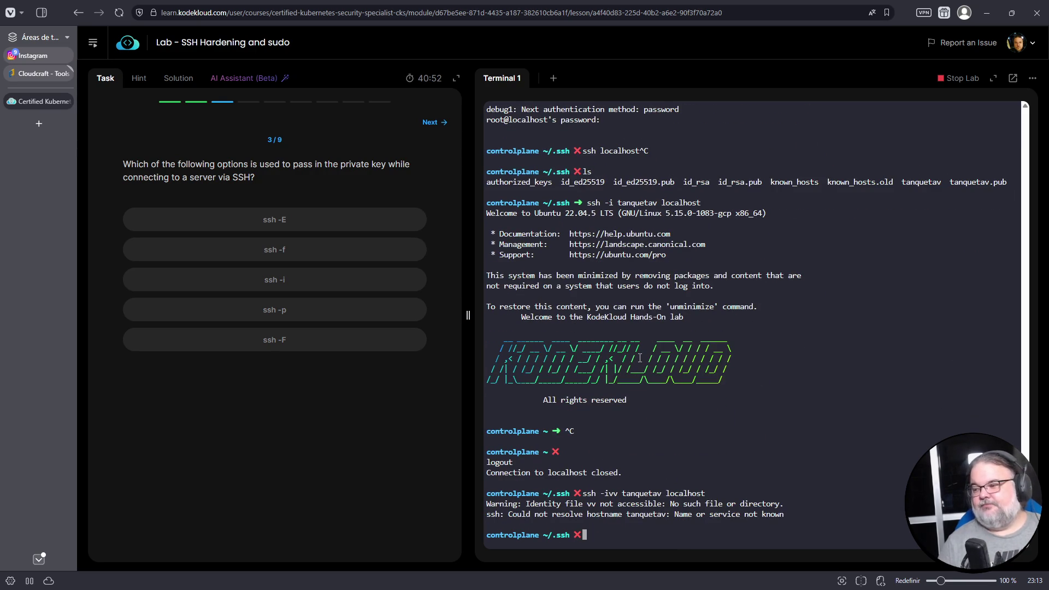
key(Up)
key(Home)
key(Right)
key(Right)
key(Right)
key(Delete)
key(Right)
key(Right)
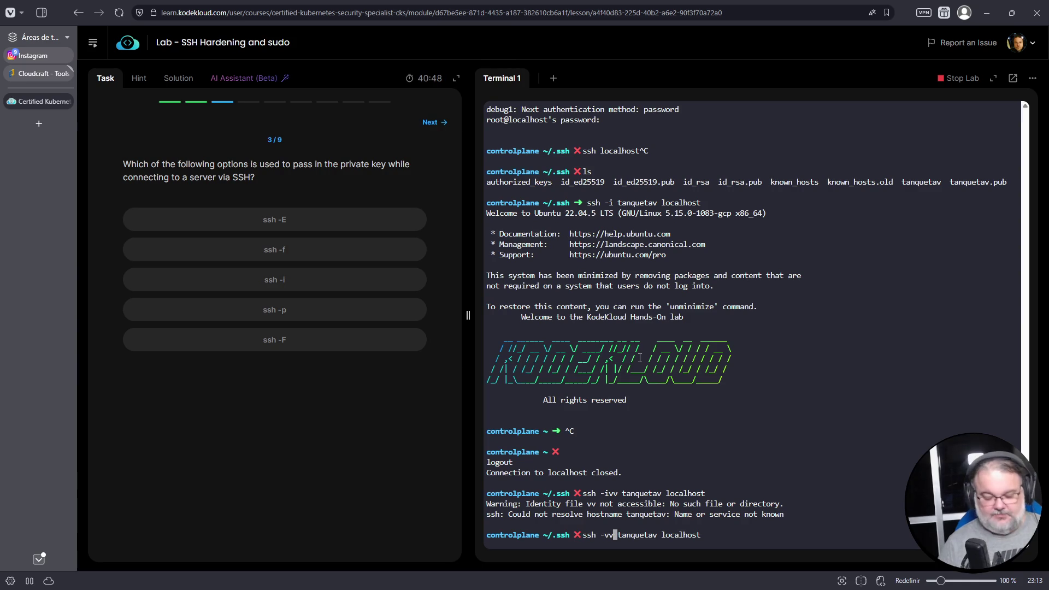
text(-i)
key(Return)
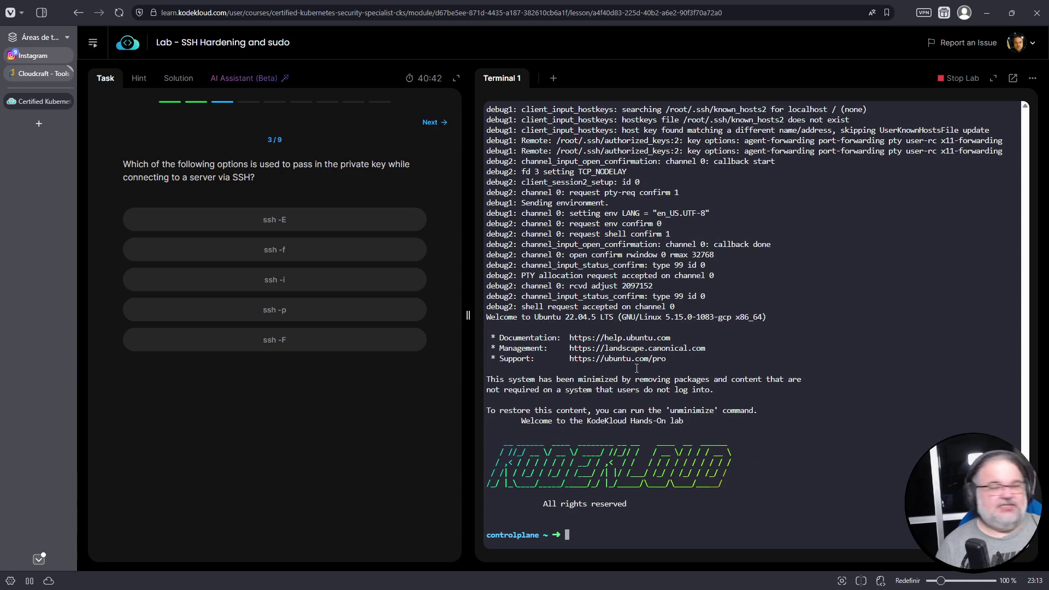
Step: Check the debug output for publickey authentication with tanquetav, then log out
scroll(627, 228, up, 5)
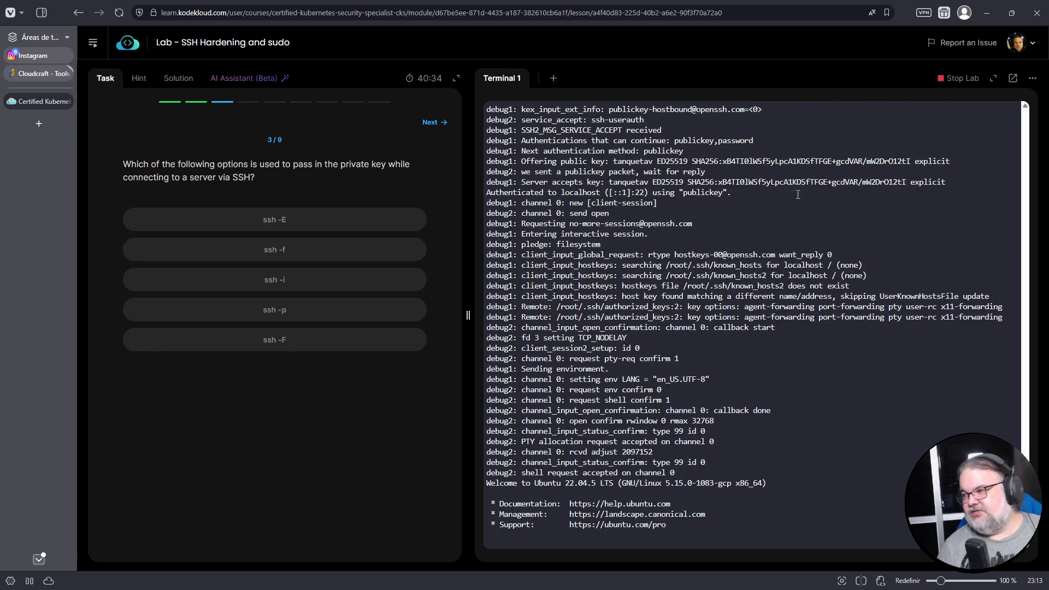
scroll(710, 246, up, 3)
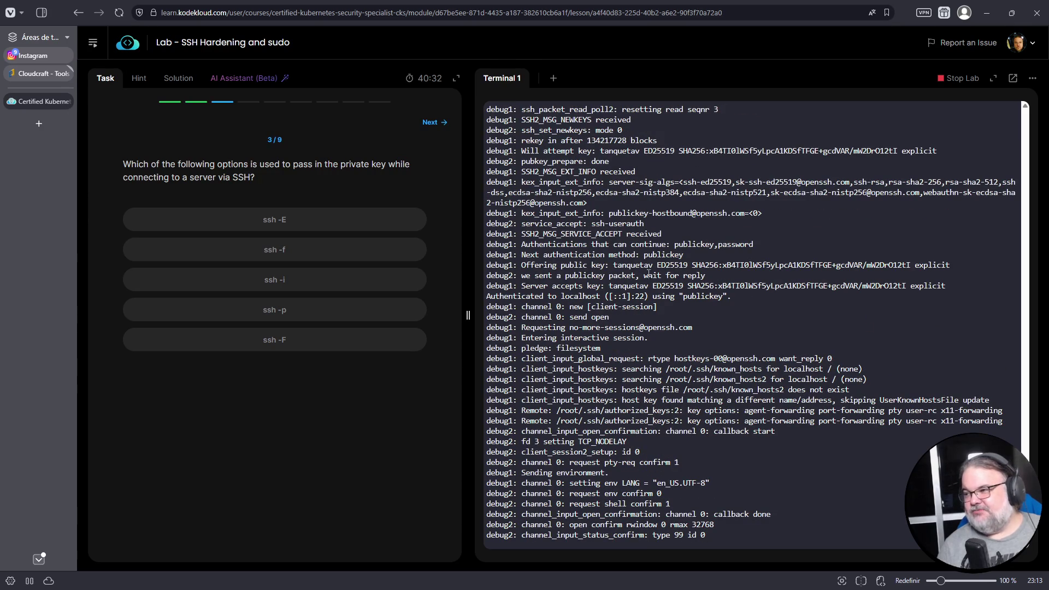
scroll(797, 292, down, 5)
key(ctrl+c)
key(ctrl+d)
Step: Delete the second line, the root@controlplane ed25519 key, from authorized_keys in vim and save
text(vim authorized_keys)
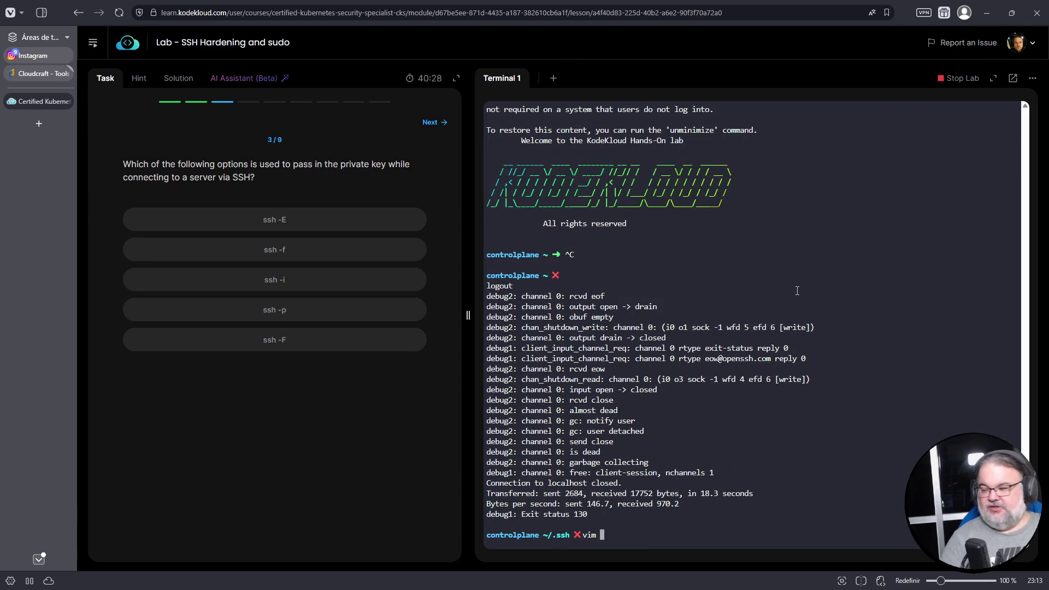
key(Return)
key(Down)
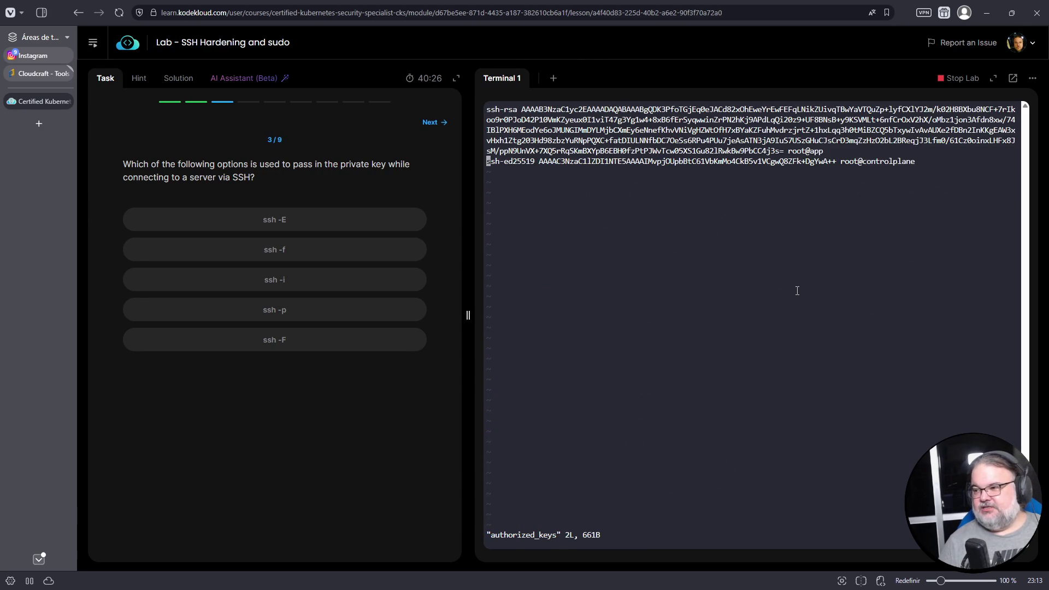
key(d)
key(d)
text(:wq)
key(Return)
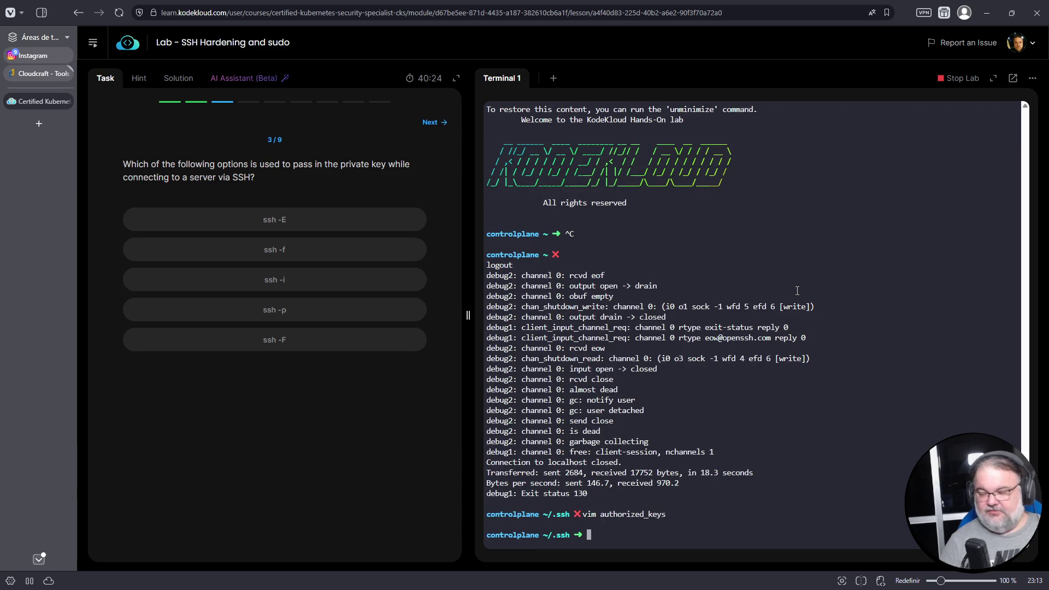
Step: Rerun the ssh -vvi tanquetav localhost test, then filter its output with fgrep Offering
key(ctrl+l)
key(Up)
key(Up)
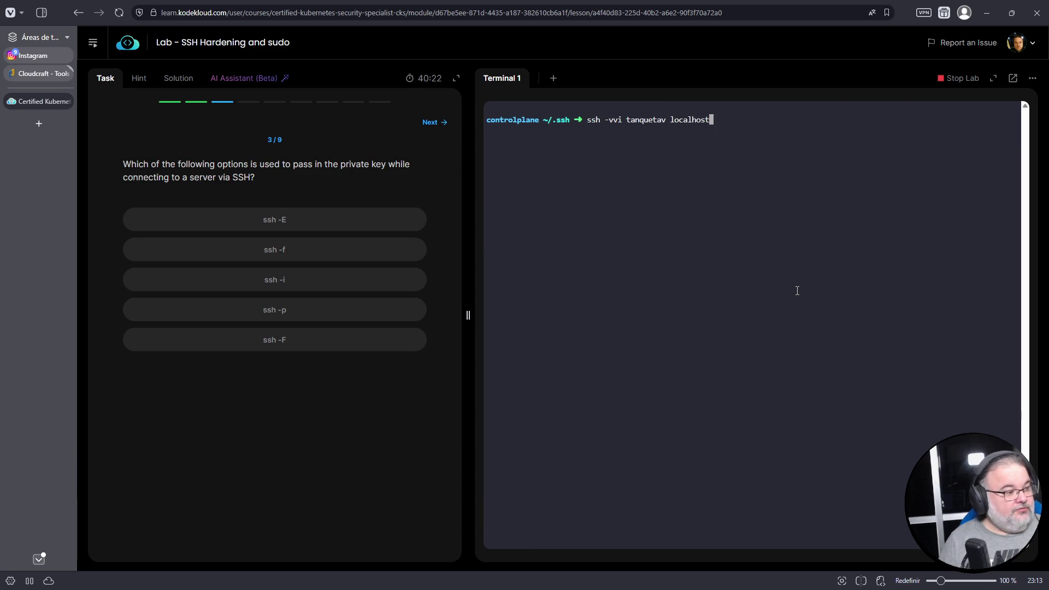
key(Return)
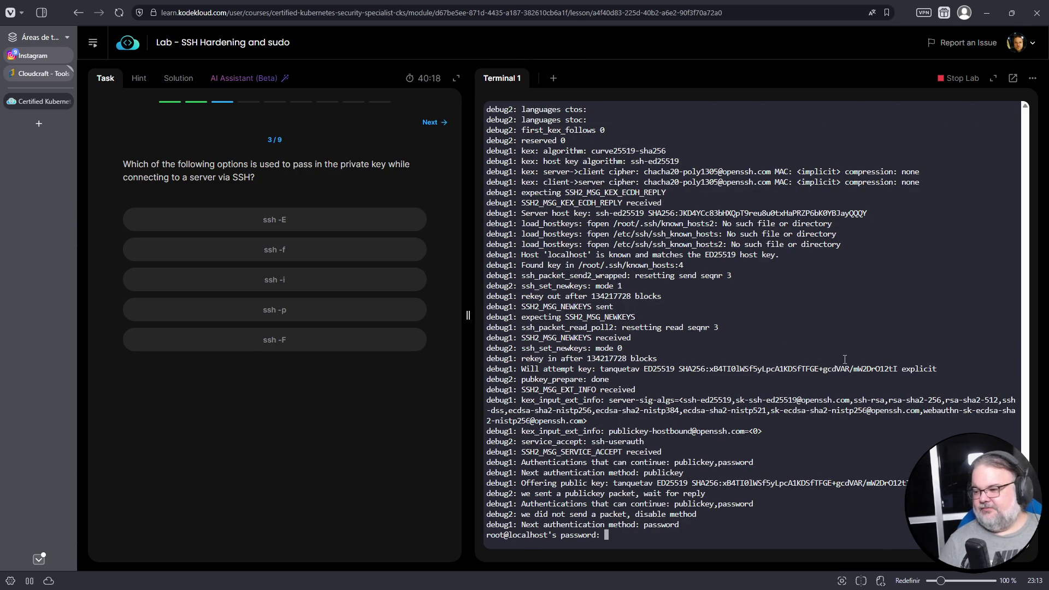
key(ctrl+c)
key(Up)
text(| fgrep Offering)
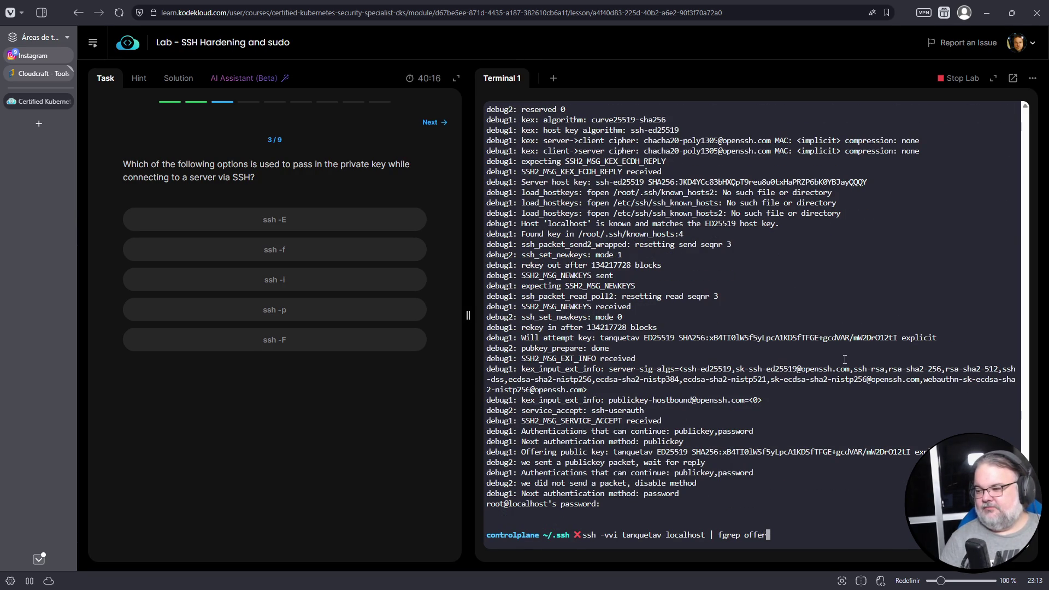
key(Return)
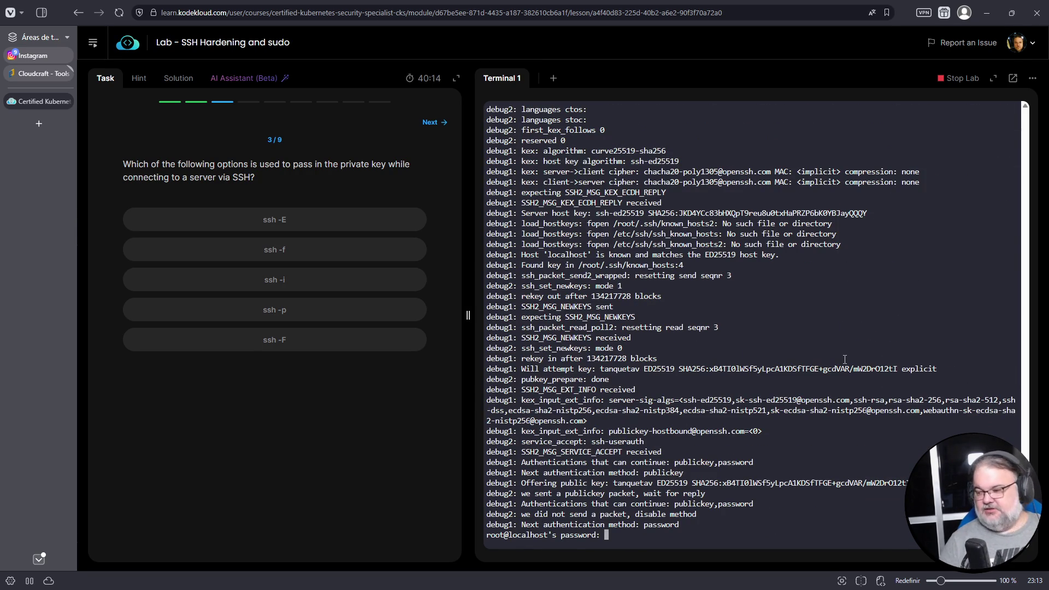
Step: Rerun the key test with all output piped through a case-insensitive fgrep -i offe filter
key(ctrl+c)
key(Up)
key(Left)
key(Left)
key(Left)
key(BackSpace)
text(o)
key(Left)
key(Left)
key(Left)
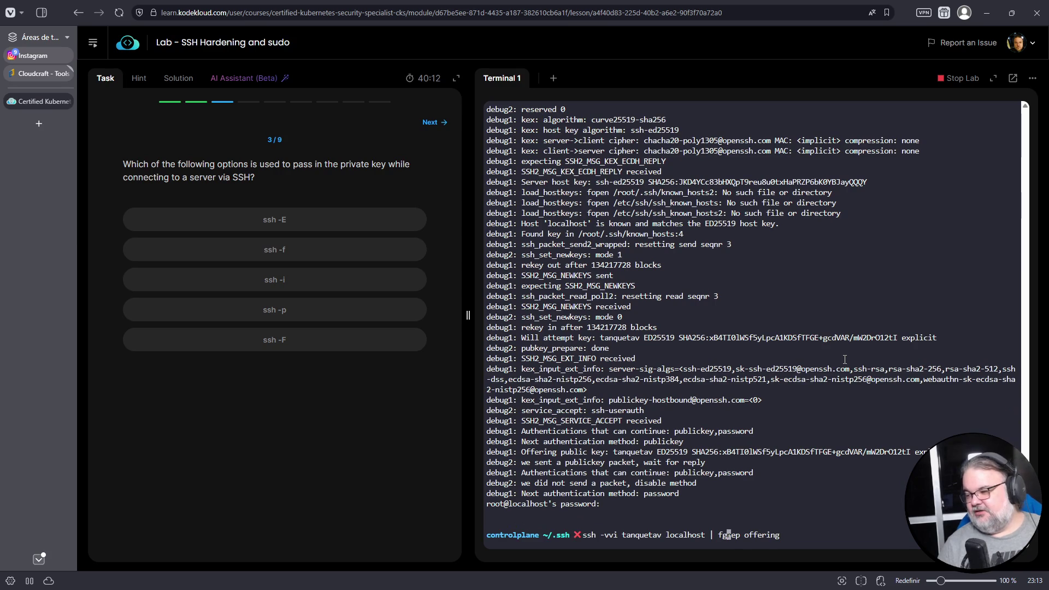
text(f)
key(Left)
key(Left)
text(&)
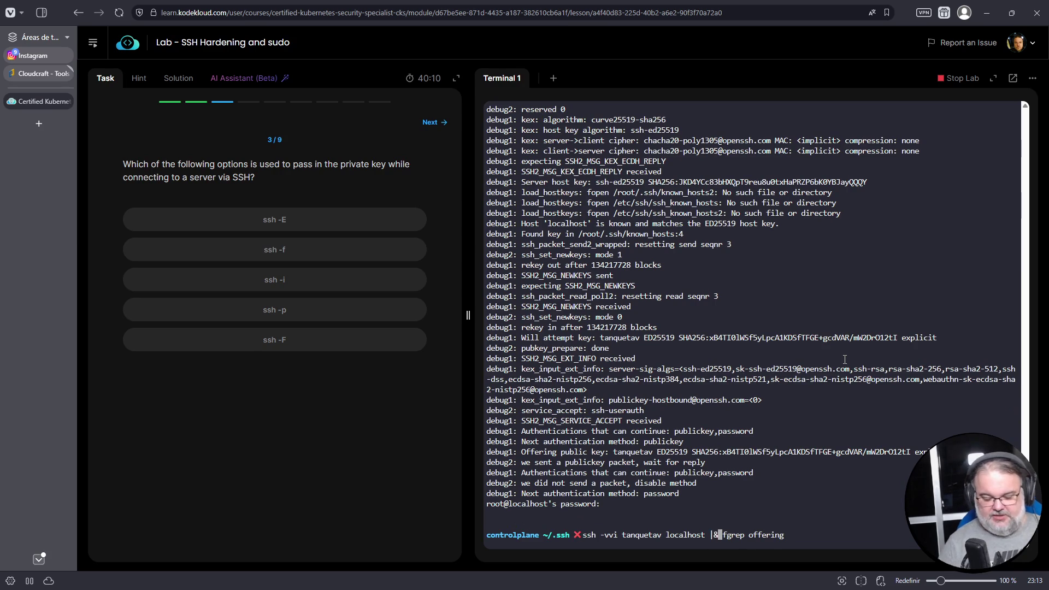
key(ctrl+l)
key(Return)
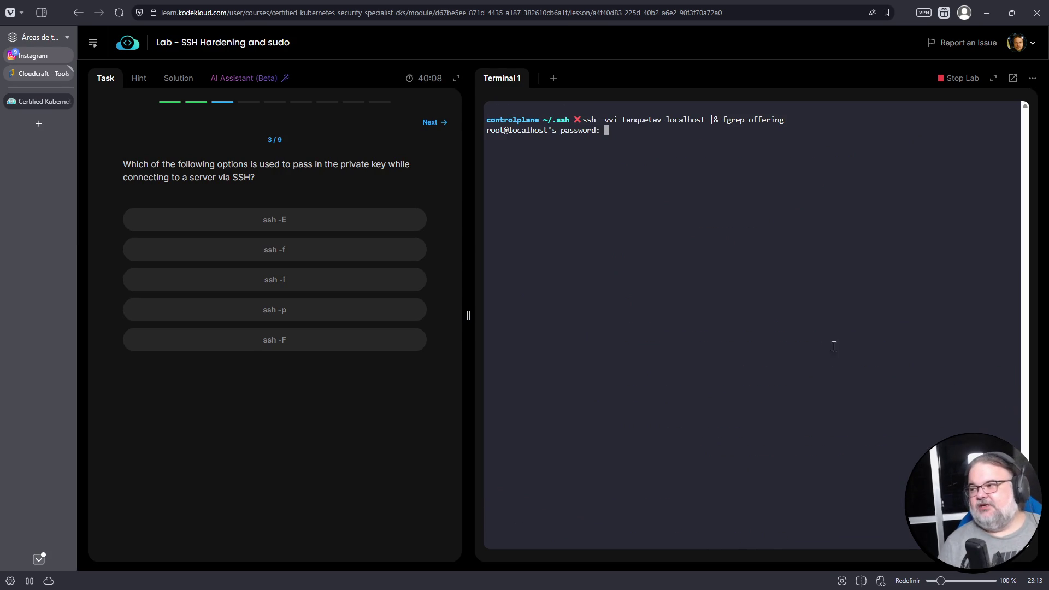
key(ctrl+c)
key(Up)
key(BackSpace)
key(BackSpace)
key(BackSpace)
key(Left)
key(Left)
key(Left)
text(-i)
key(Return)
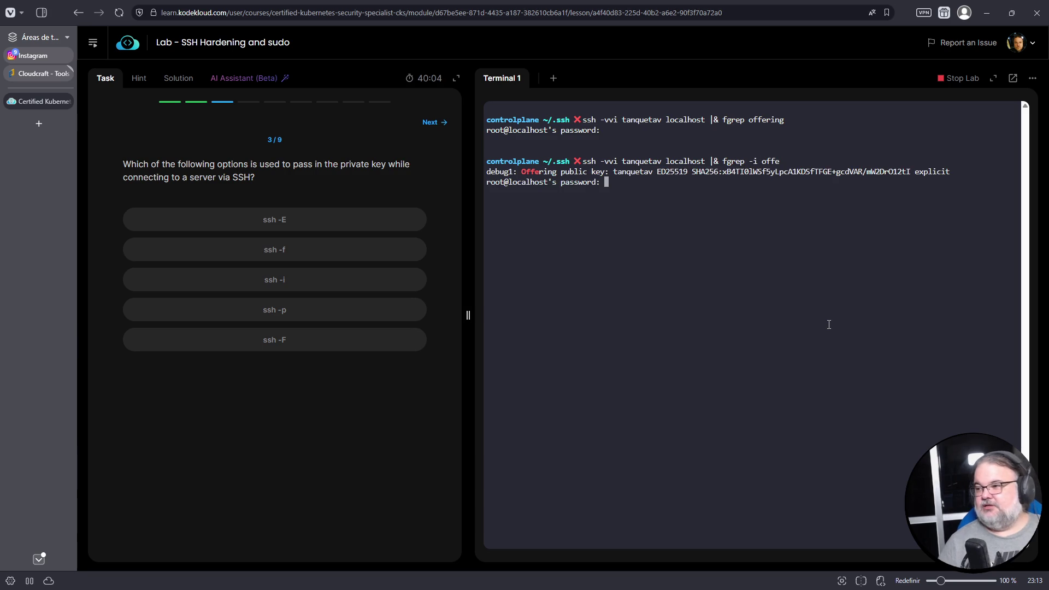
triple_click(646, 171)
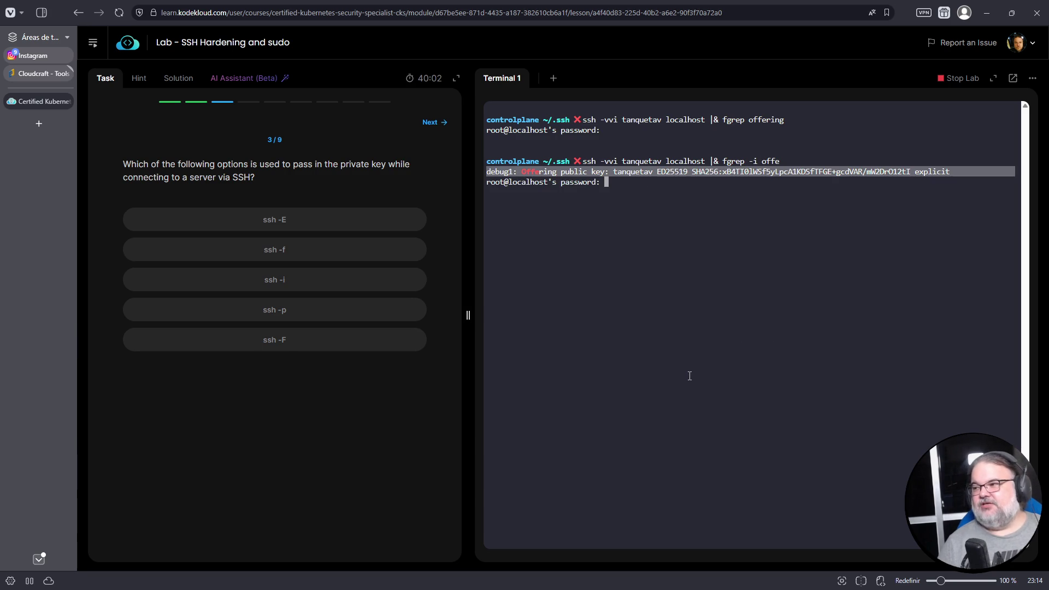
Step: Run ssh -vv localhost without a key file, filtered for offers, then answer that ssh -i passes the private key
key(ctrl+c)
key(Up)
key(Home)
key(Right)
key(Right)
key(Right)
key(Right)
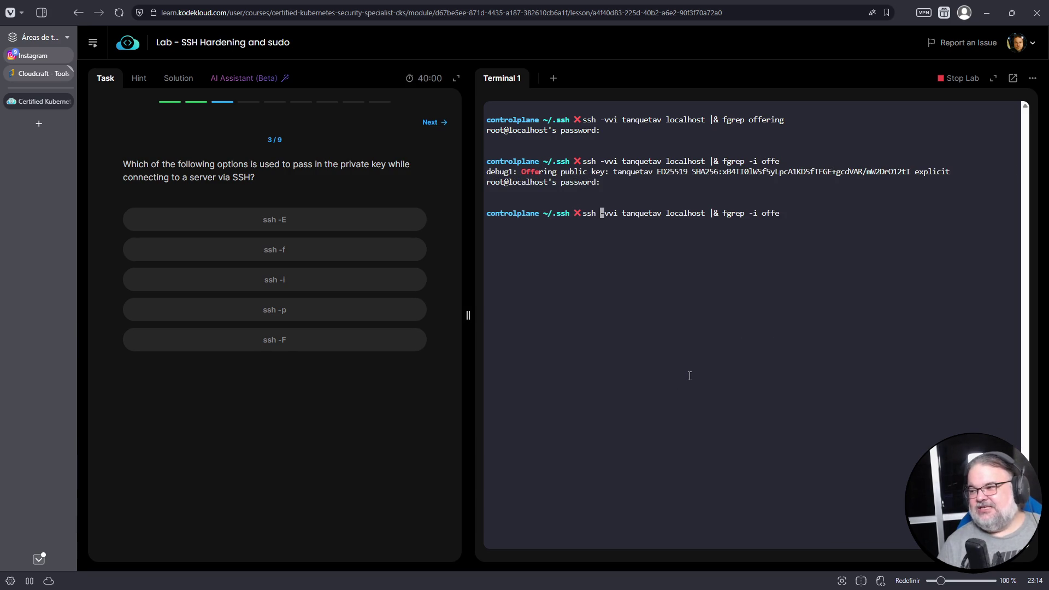
key(Delete)
key(Delete)
key(Delete)
key(Delete)
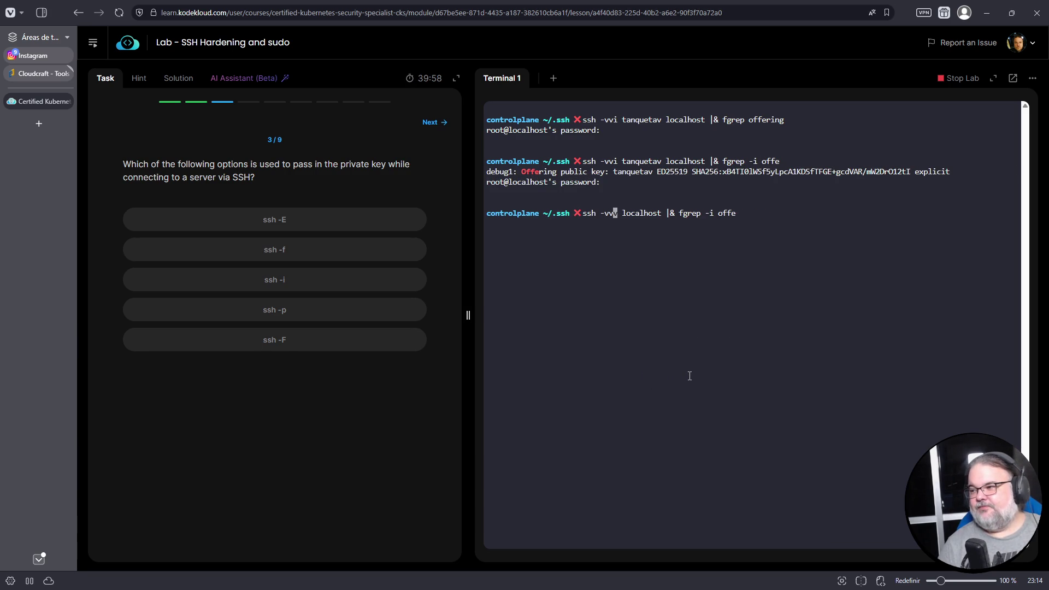
key(Delete)
key(Return)
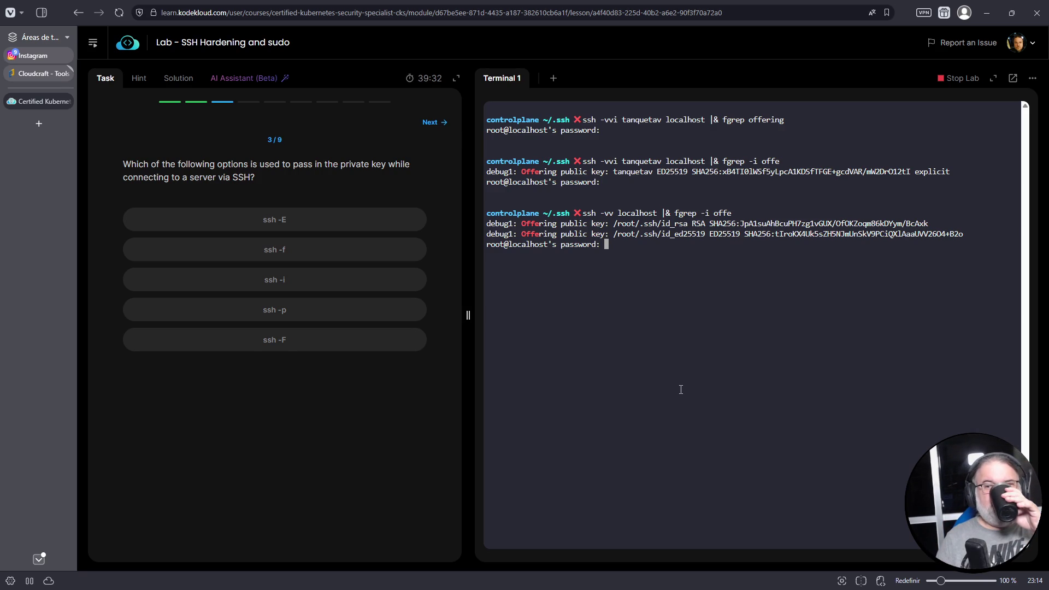
click(310, 283)
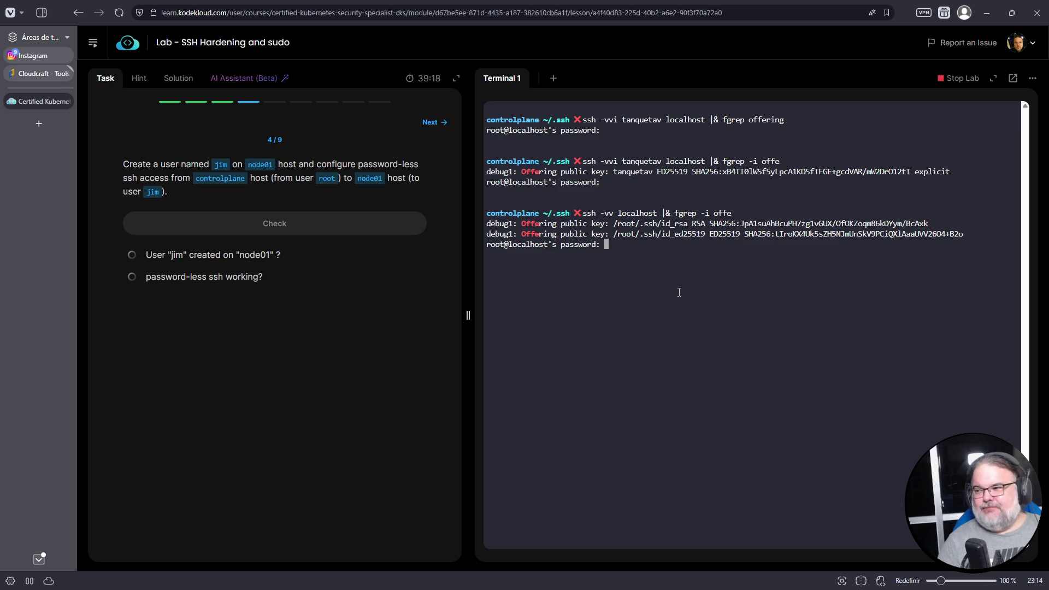
Step: Cancel the password prompt, connect with ssh node01, and start a useradd command for jim
key(ctrl+c)
key(ctrl+c)
key(ctrl+c)
text(user)
key(ctrl+c)
text(ssh node01)
key(Return)
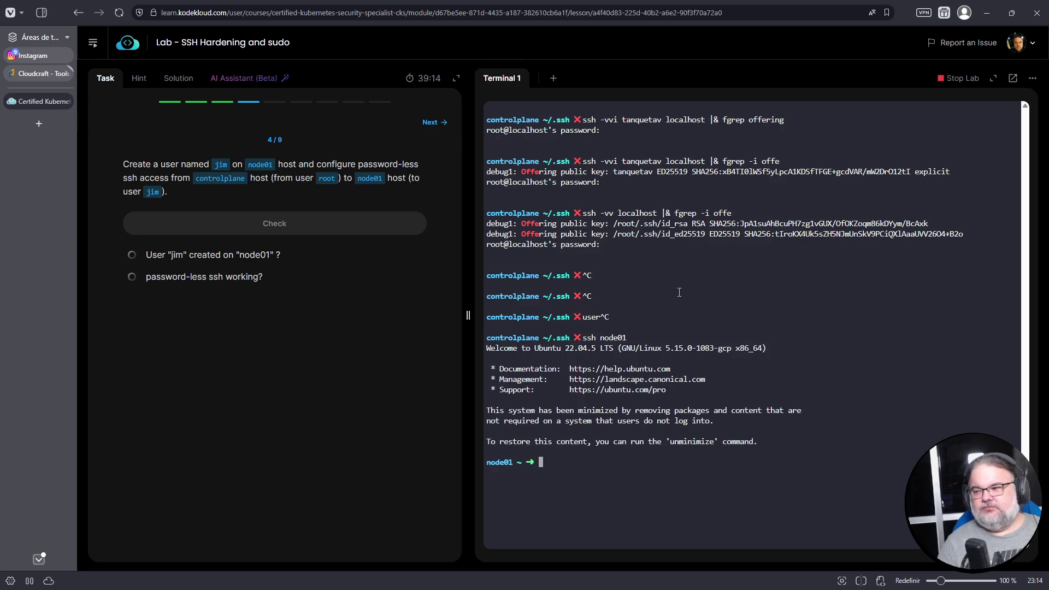
text(useradd kj)
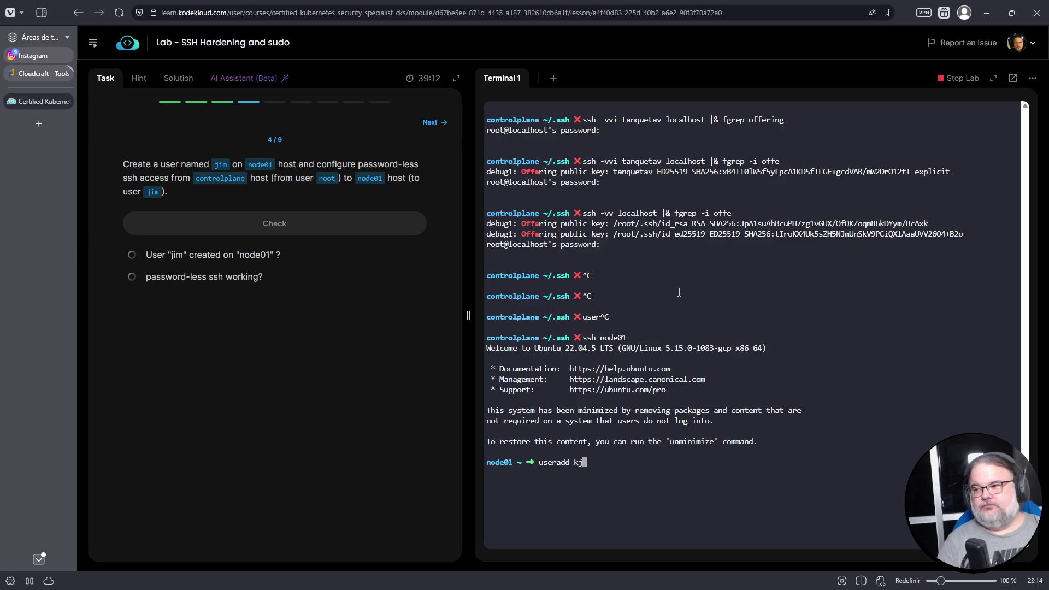
key(BackSpace)
key(BackSpace)
text(jim)
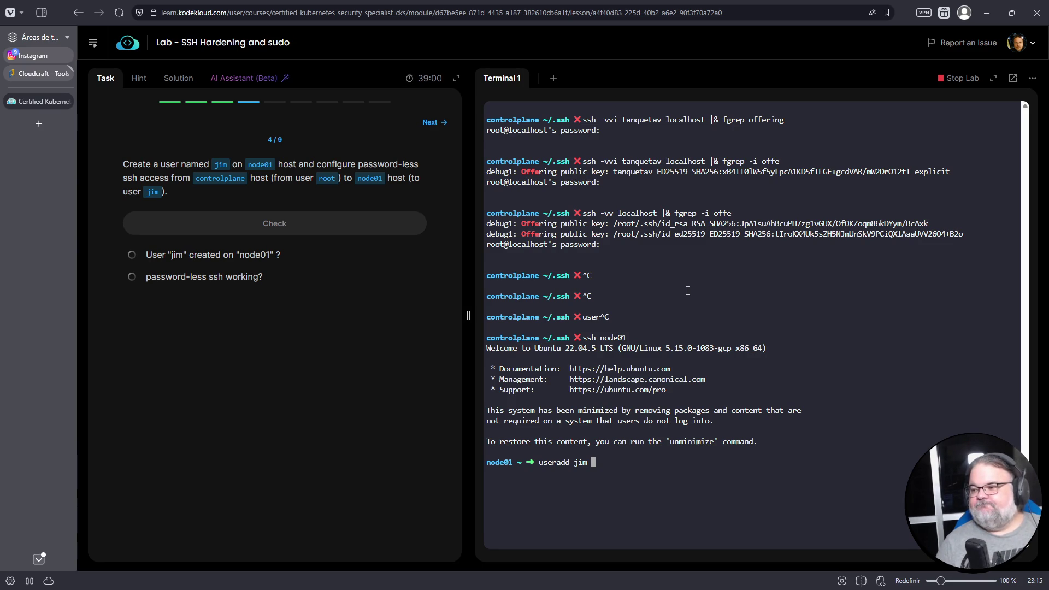
Step: Check useradd --help, then create user jim with base directory /home/jim
text(--help)
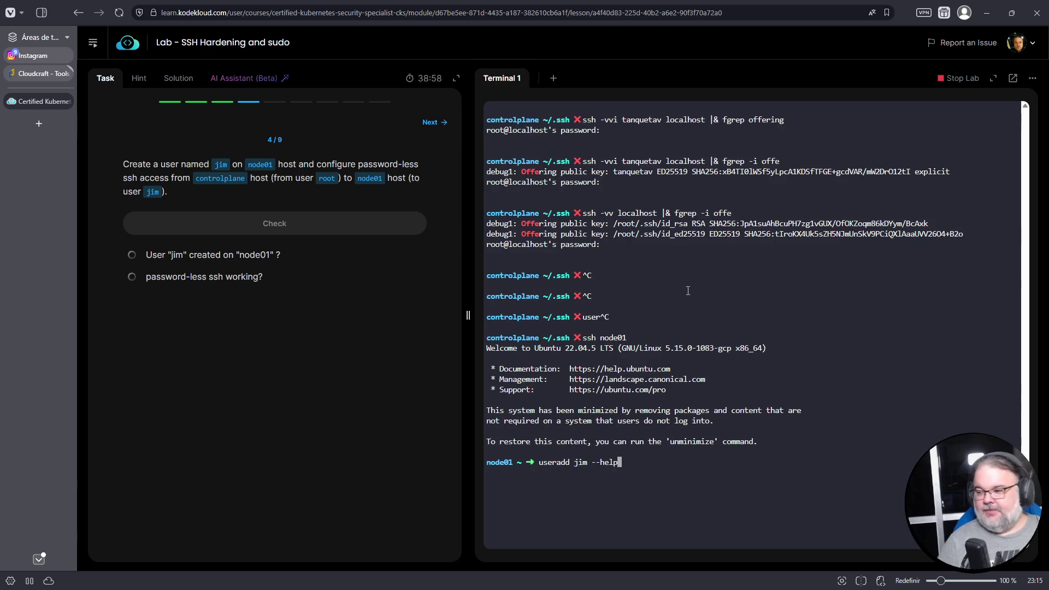
key(Return)
key(Up)
key(BackSpace)
key(BackSpace)
key(BackSpace)
text(b /home/ji)
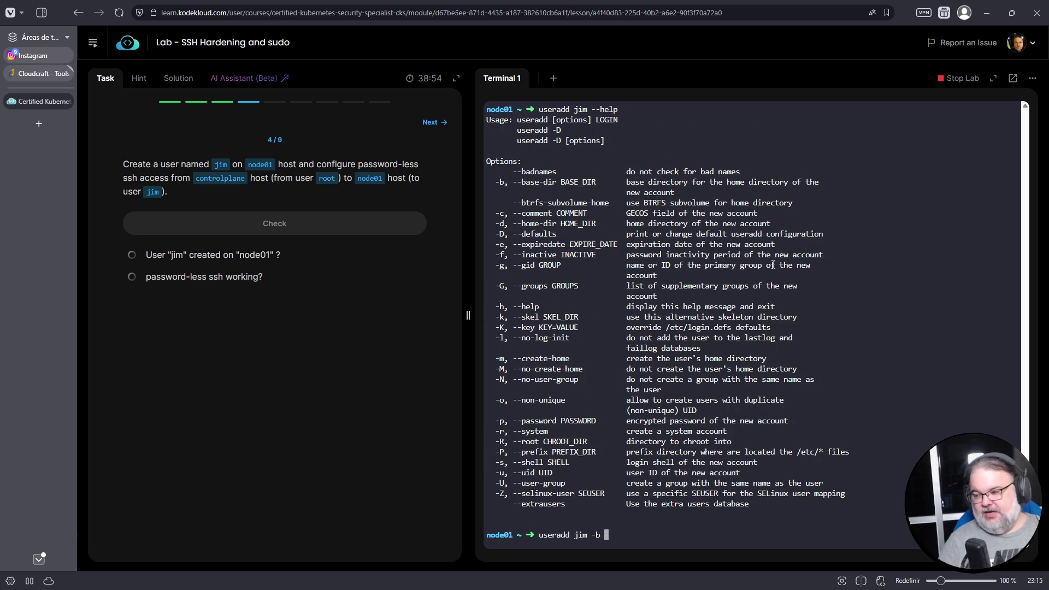
text(m)
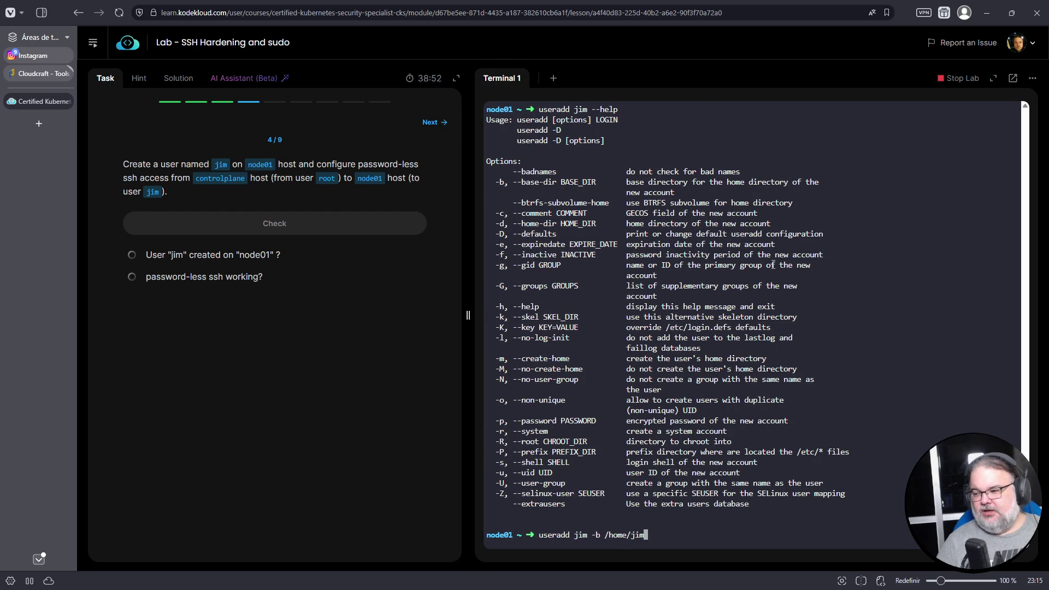
key(Return)
Step: Try to enter /home/jim and list directory contents to check whether jim's home exists
text(cd /home/jim)
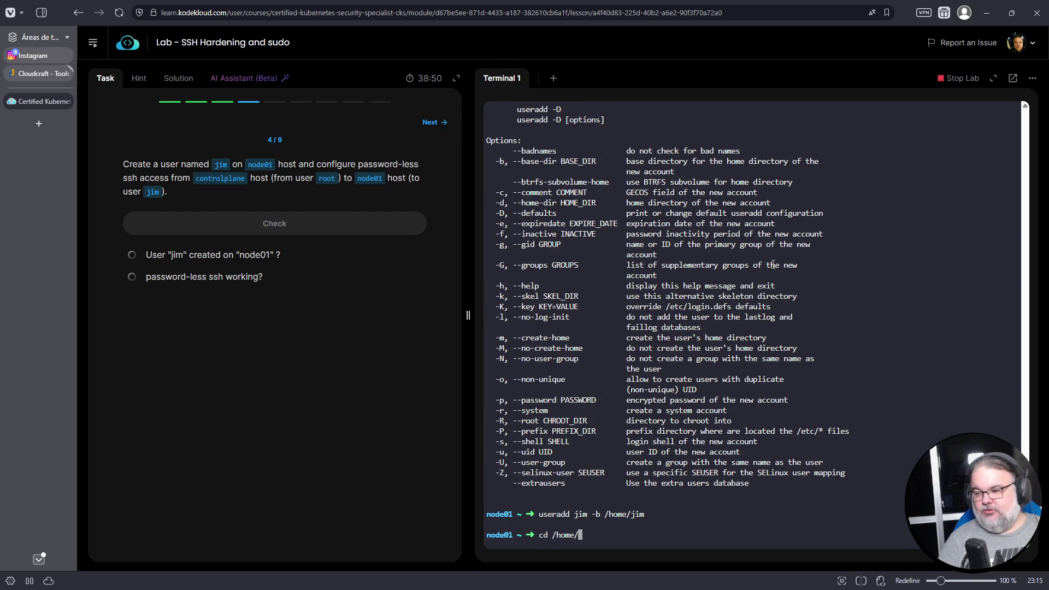
key(Return)
text(ls -la)
key(Return)
text(cd /home/hj)
key(BackSpace)
key(BackSpace)
text(jim)
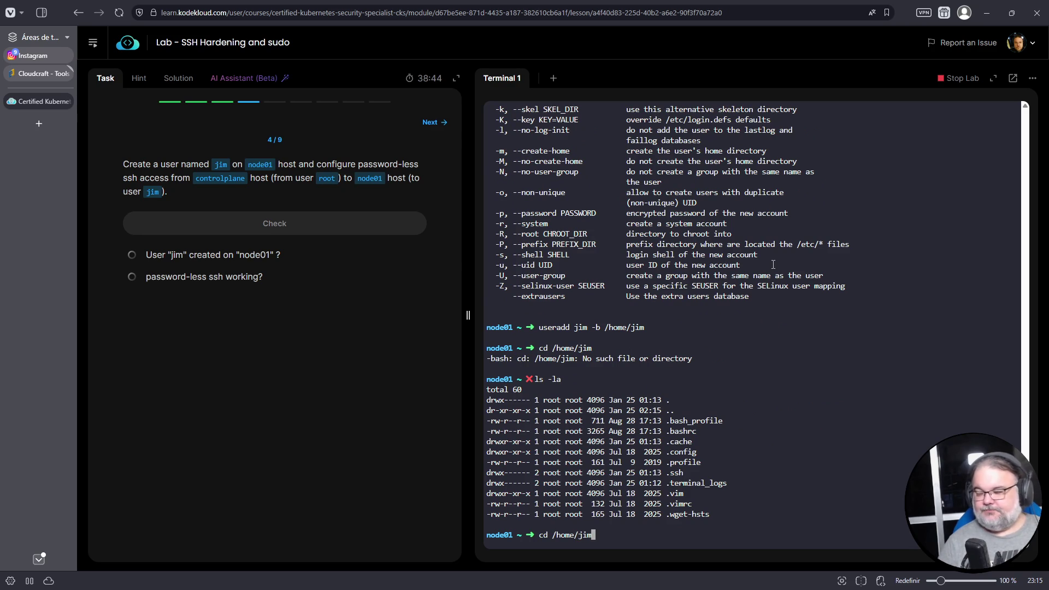
key(Return)
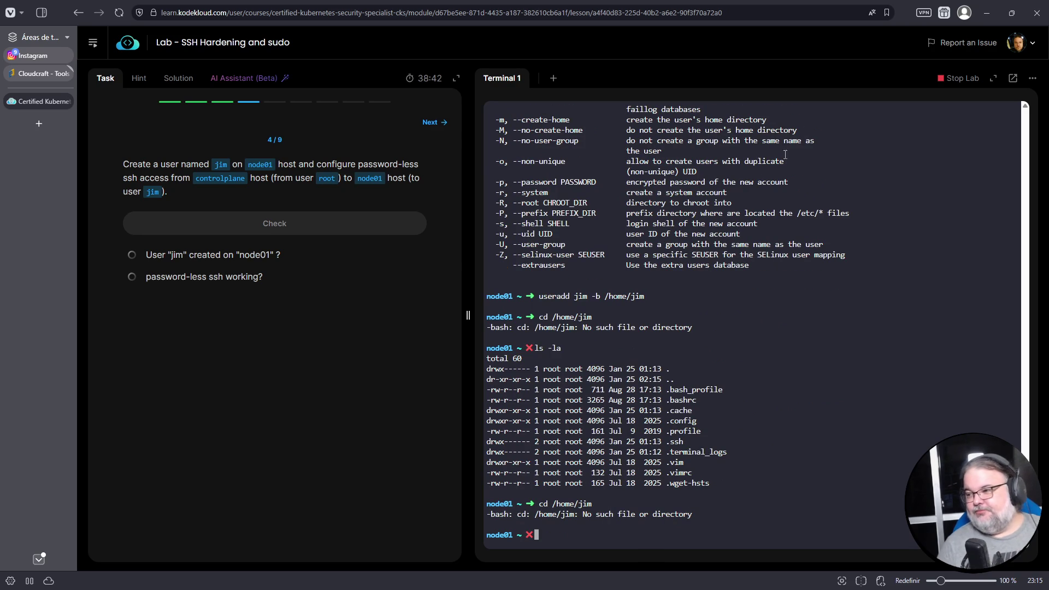
scroll(619, 281, up, 5)
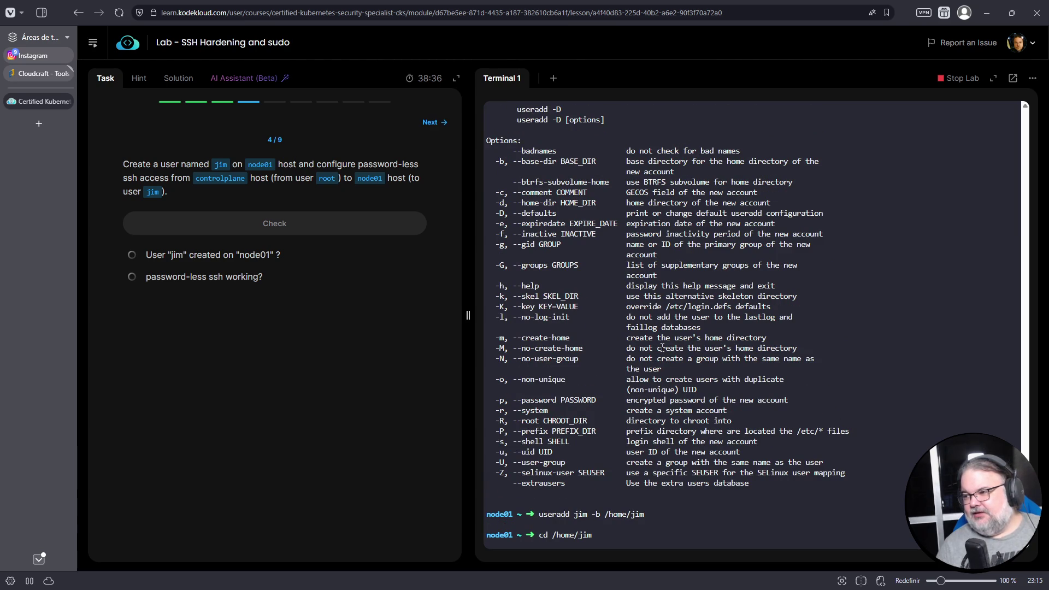
scroll(662, 348, up, 3)
scroll(662, 347, down, 8)
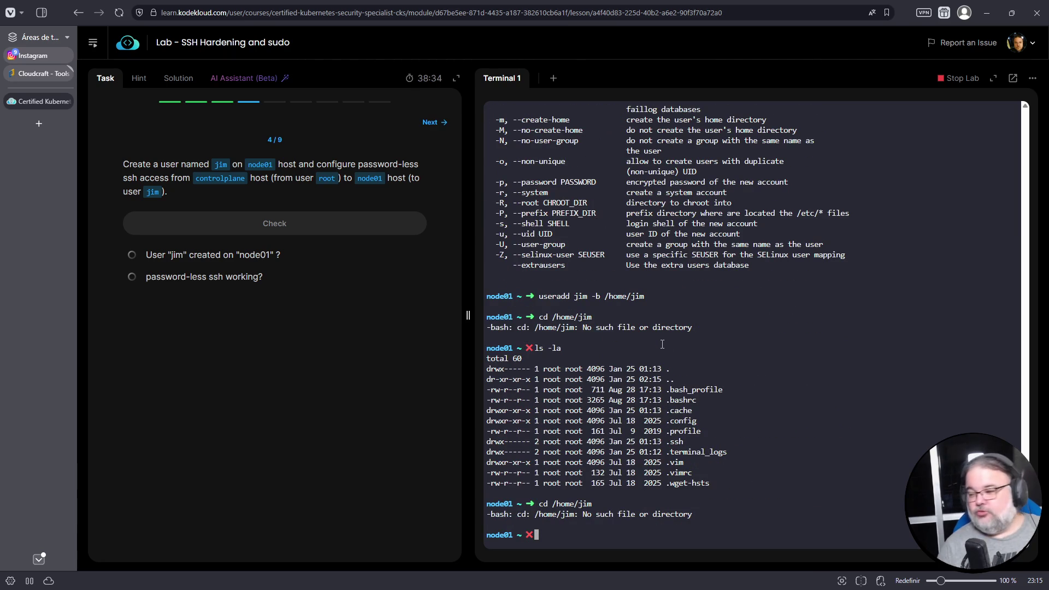
text(useradd)
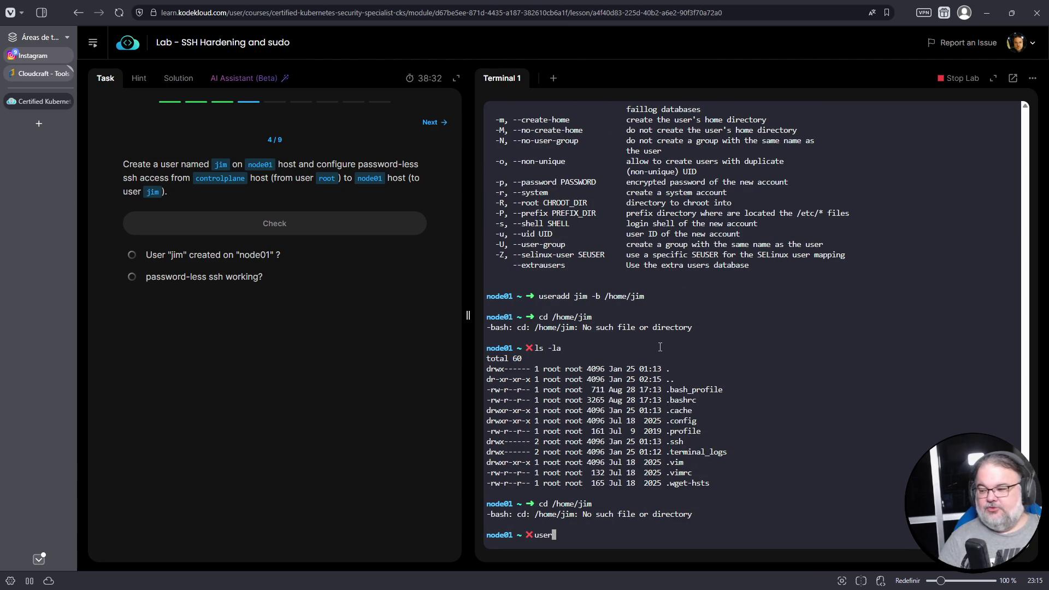
key(ctrl+c)
Step: Create /home/jim/.ssj with mkdir -p and make jim owner of /home/jim recursively
text(mkdir /home/jim)
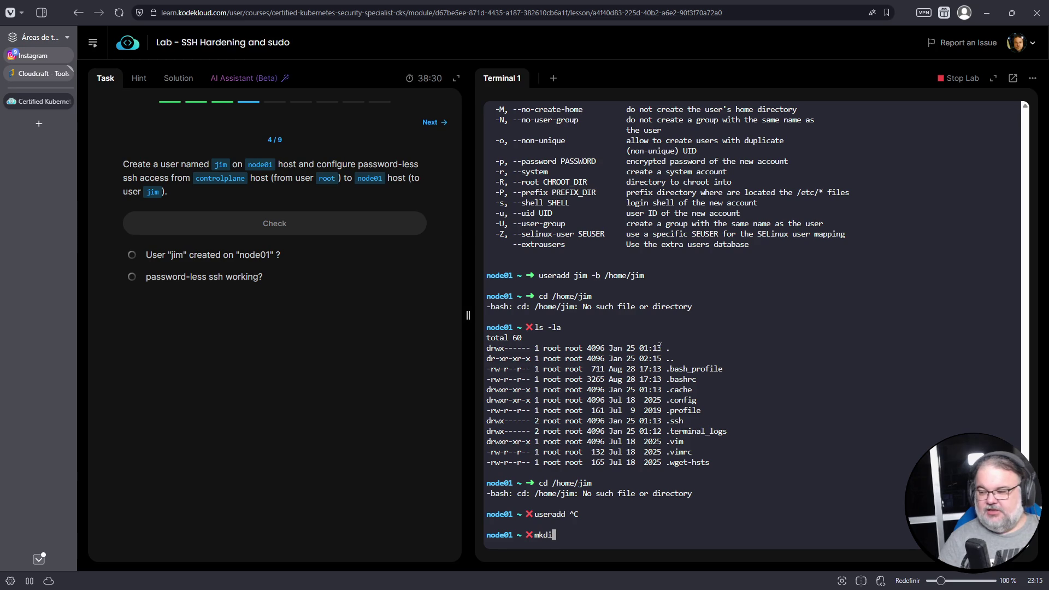
text(/.ssj -p)
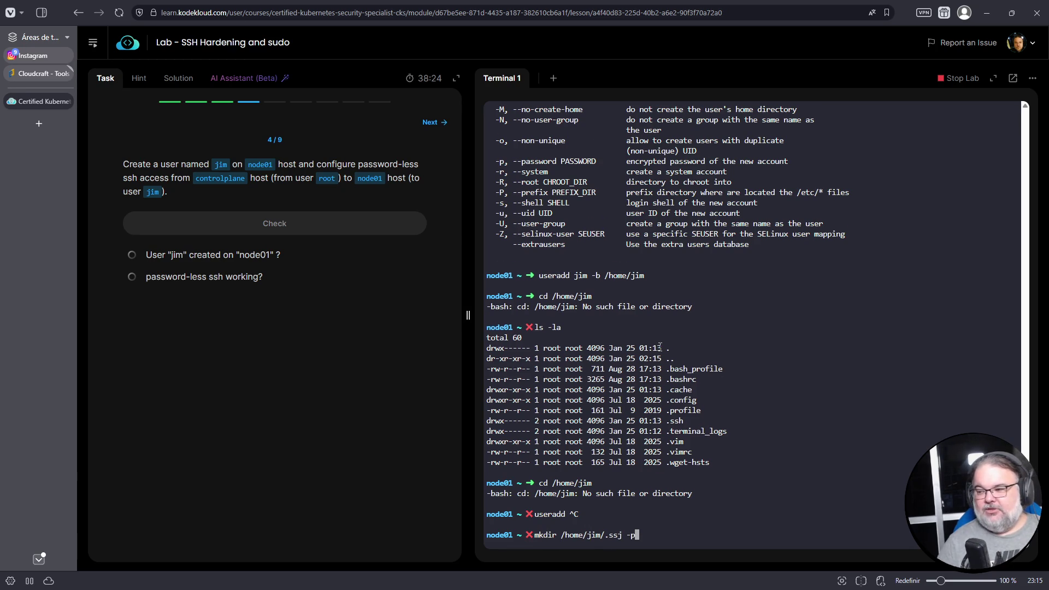
key(Return)
text(chown jim)
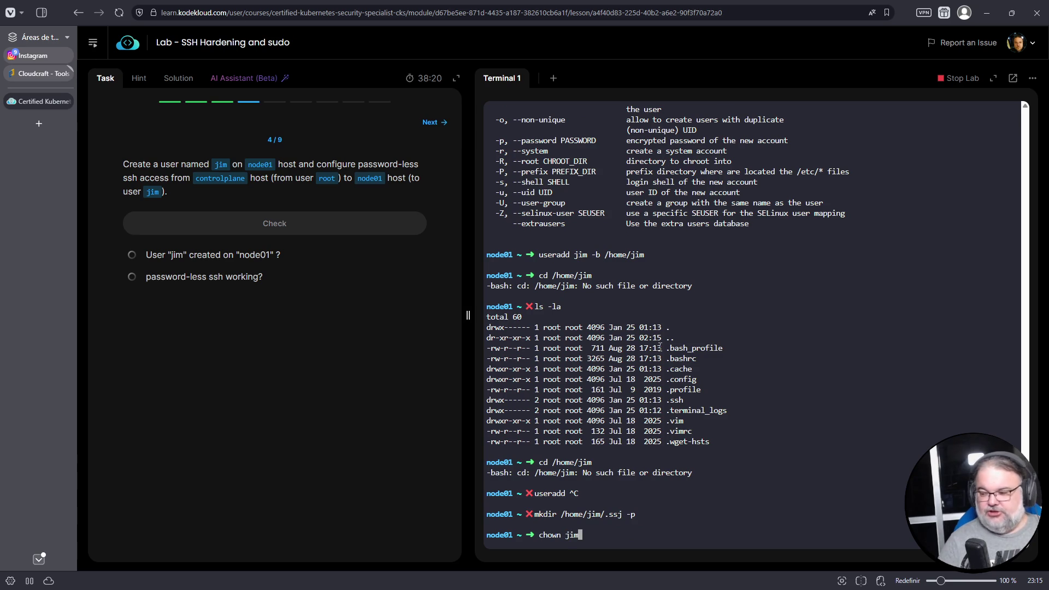
text(: /home/jim/)
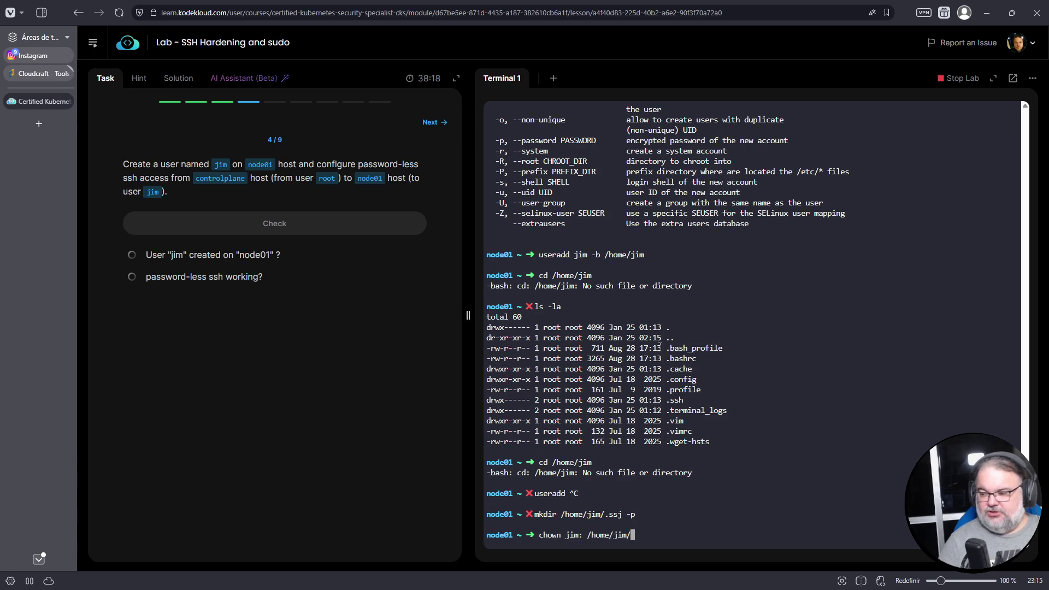
text( -R)
key(Return)
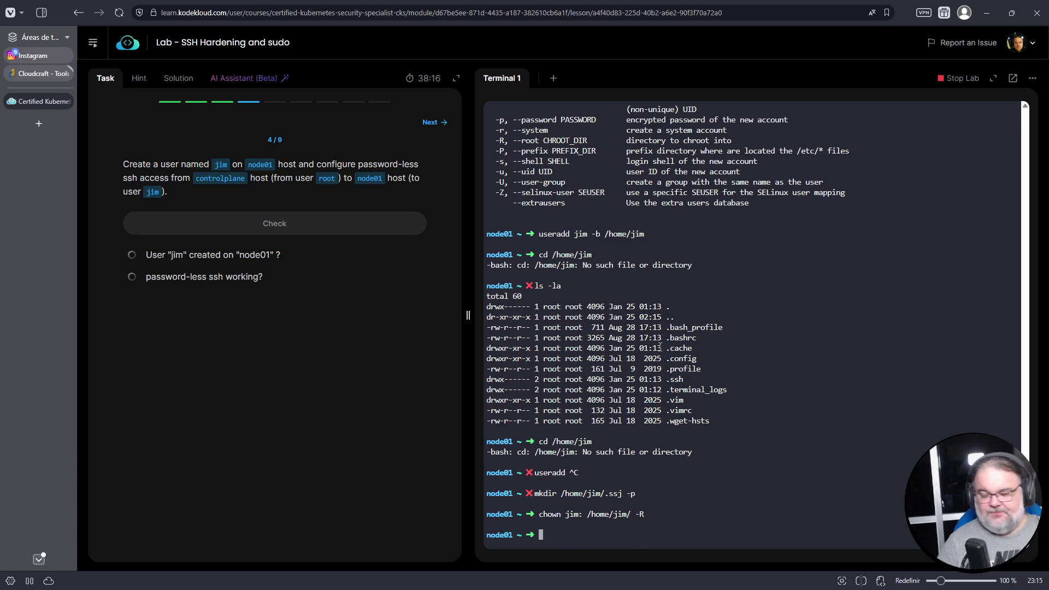
Step: Switch to jim with sudo su - jim and run ssh-keygen with the default file and passphrase
text(sudo su - jim)
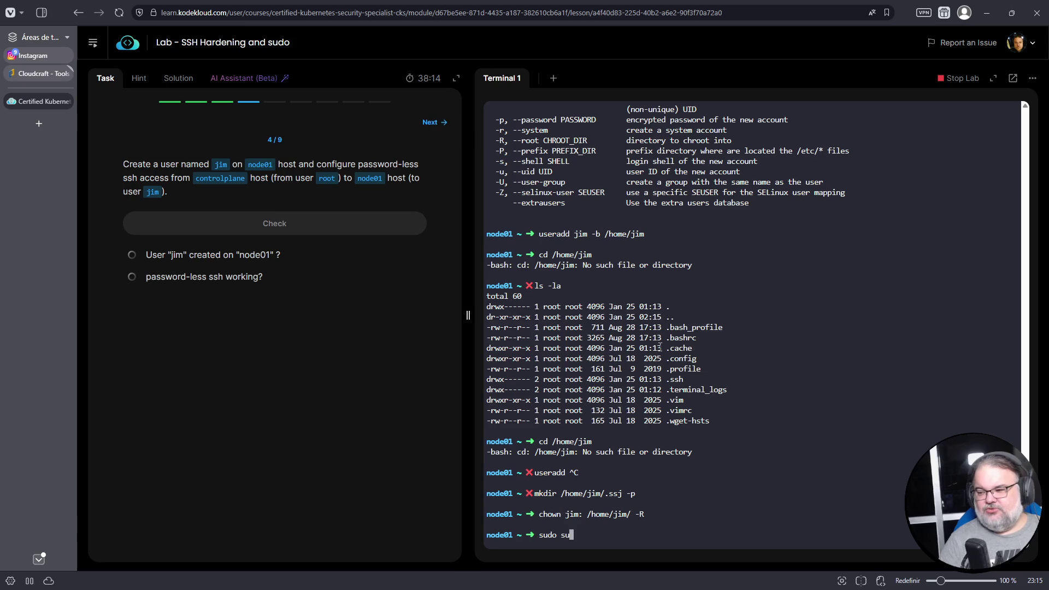
key(Return)
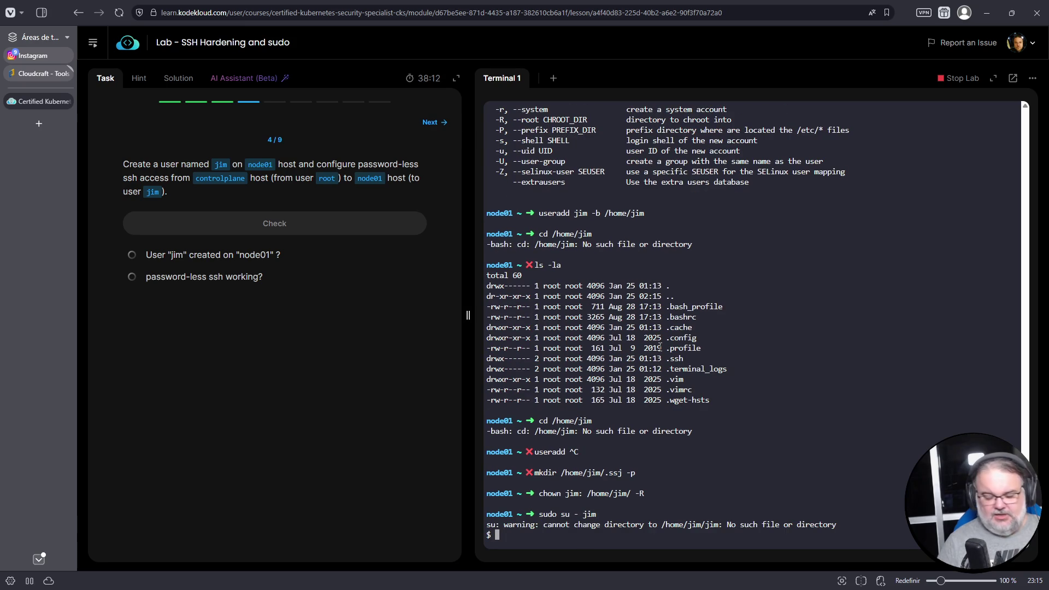
text(ssh-keygen)
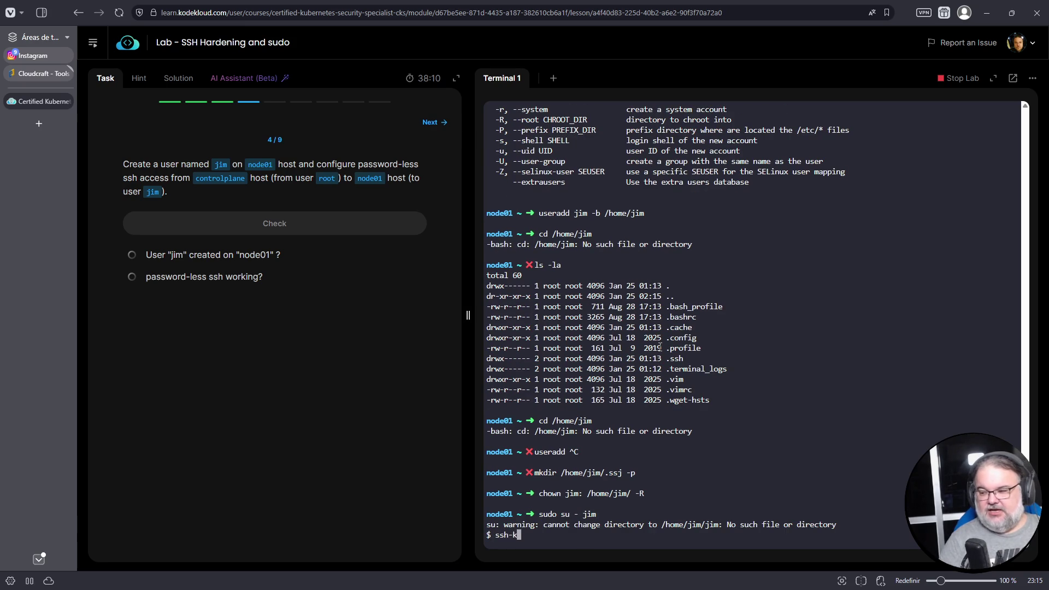
key(Return)
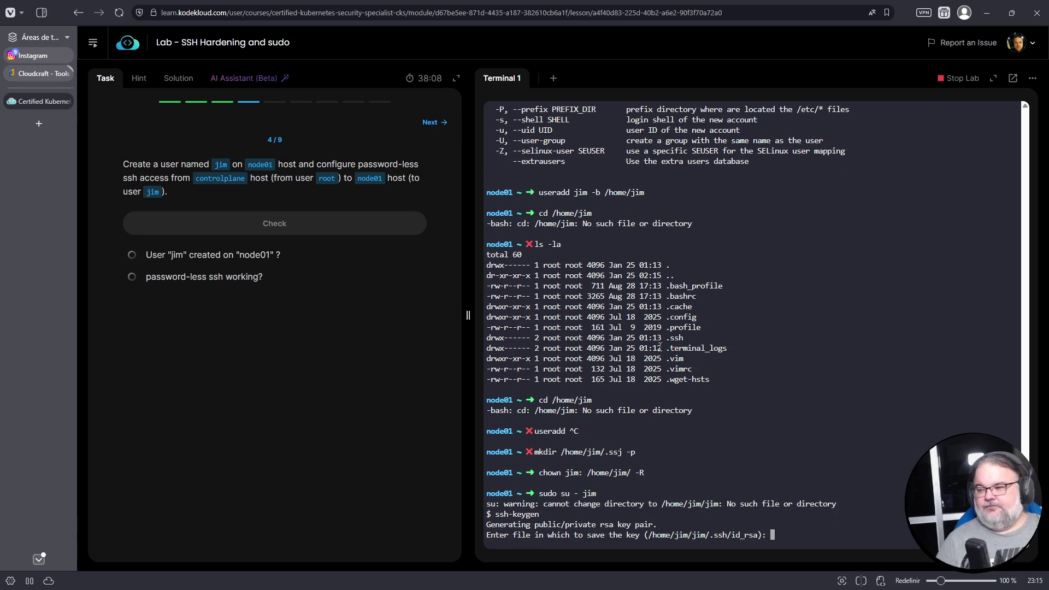
key(Return)
key(Return)
key(Return)
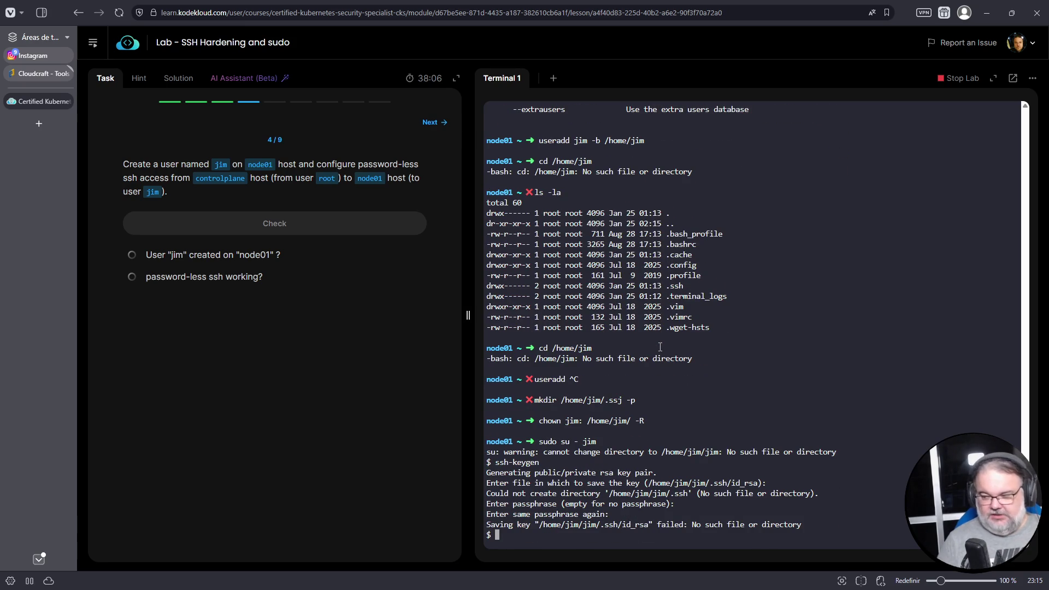
Step: Copy the failed key path to the prompt, discard that command, and start /bin/bash as jim
double_click(580, 526)
right_click(692, 398)
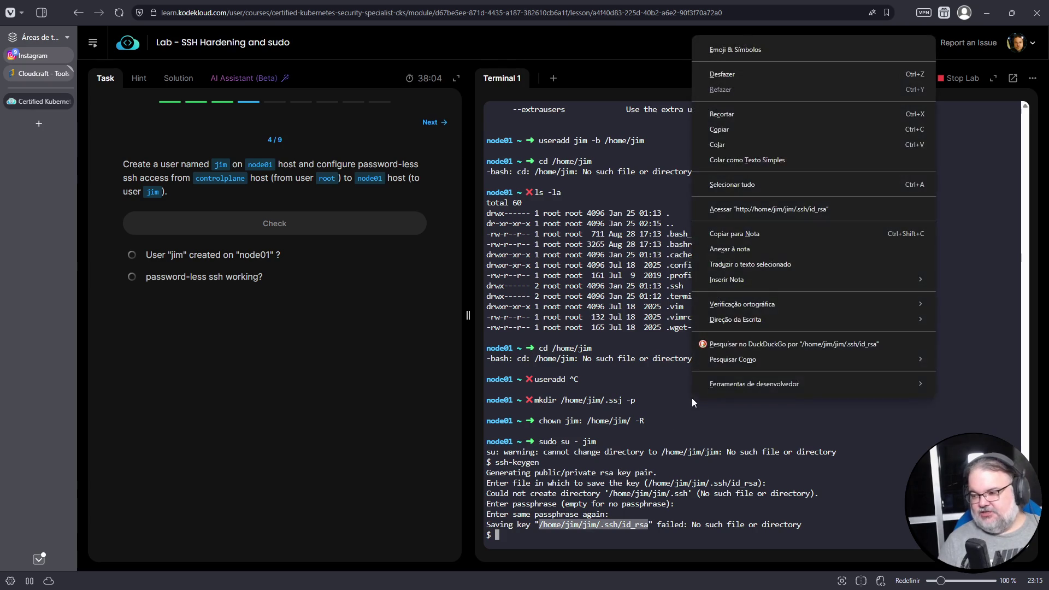
click(765, 144)
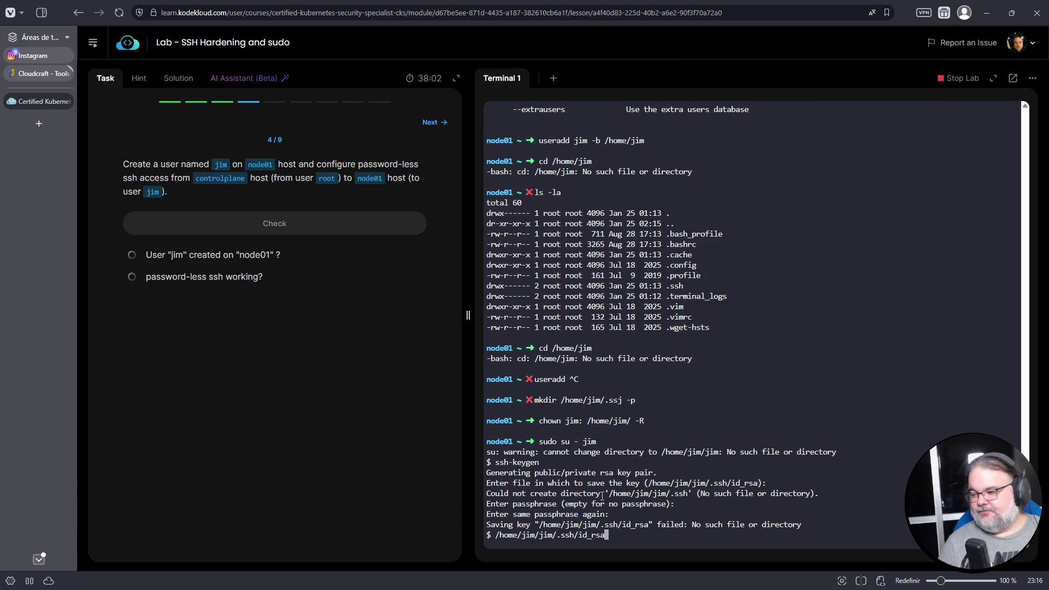
text(.)
key(Home)
text(cat)
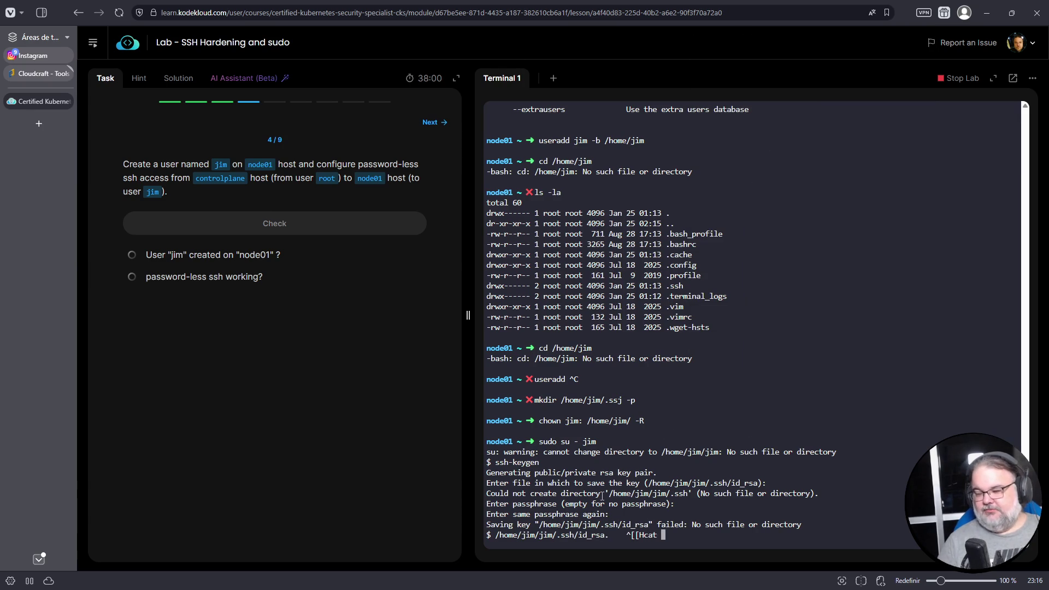
key(ctrl+c)
key(ctrl+c)
key(ctrl+c)
text(/bin/bash)
key(Return)
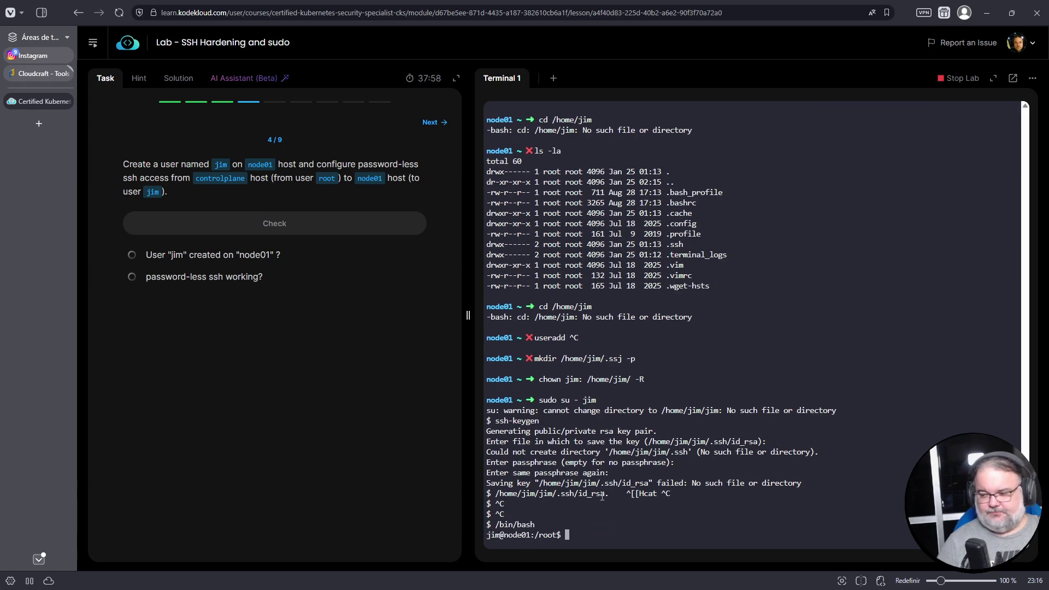
Step: Go to /home/jim/ and list its contents with ls -la
text(cat ~/.k)
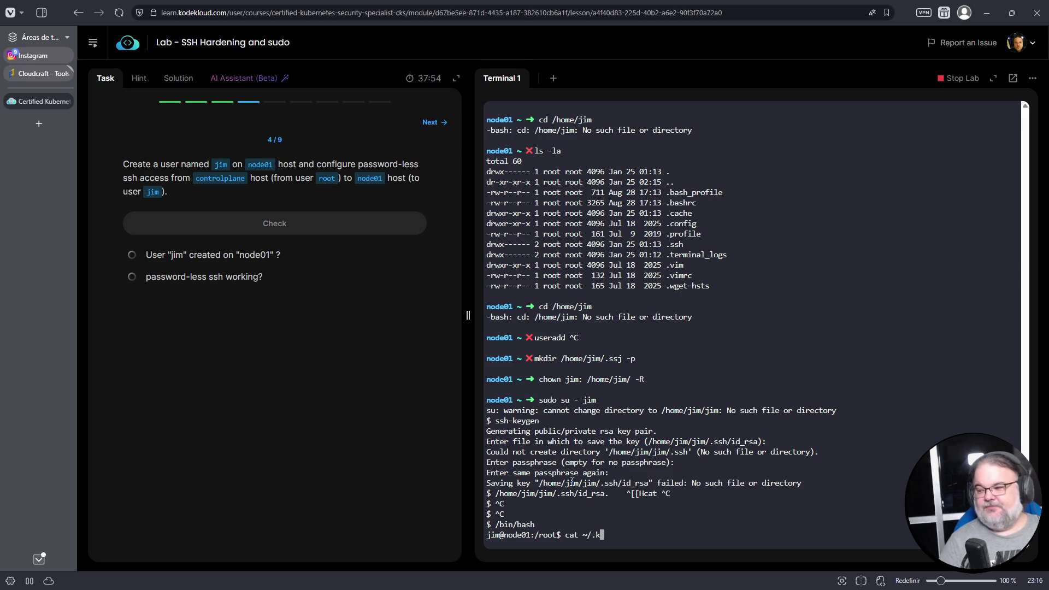
text(shid)
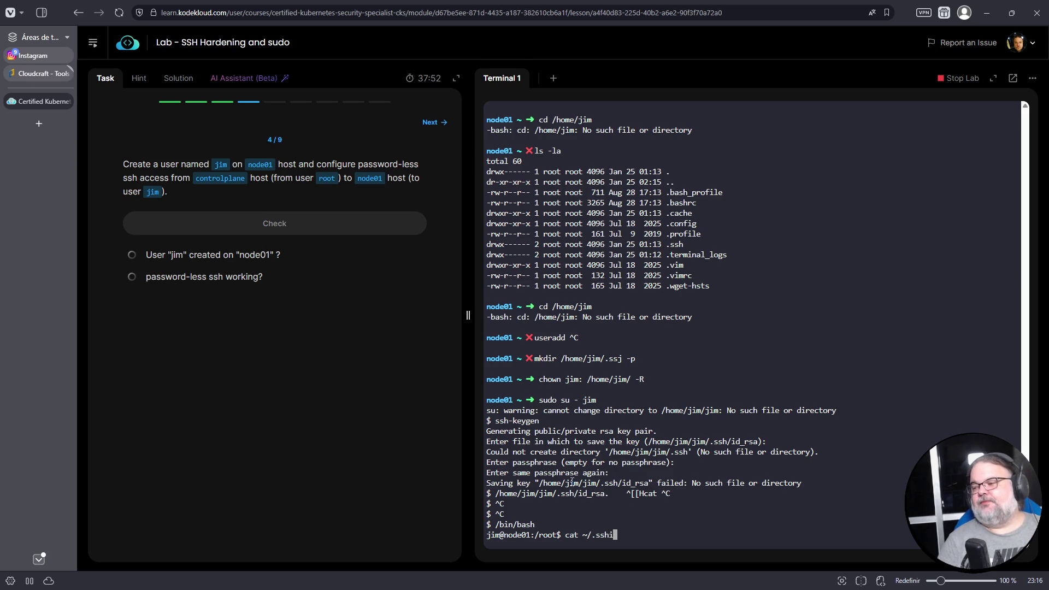
key(BackSpace)
key(BackSpace)
text(/iod)
key(ctrl+c)
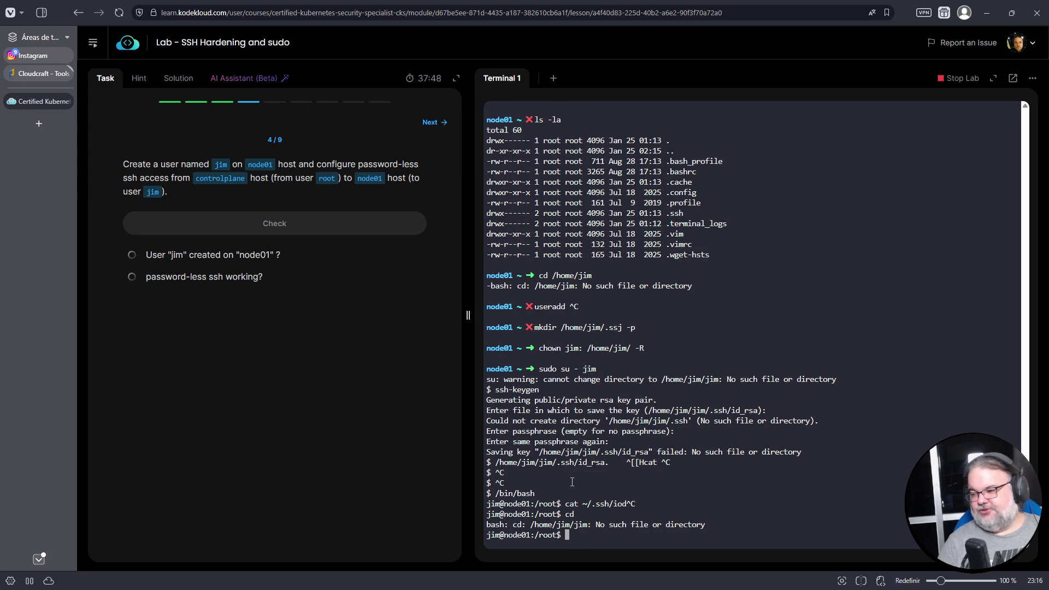
text(opwd)
key(ctrl+c)
text(cd /home/)
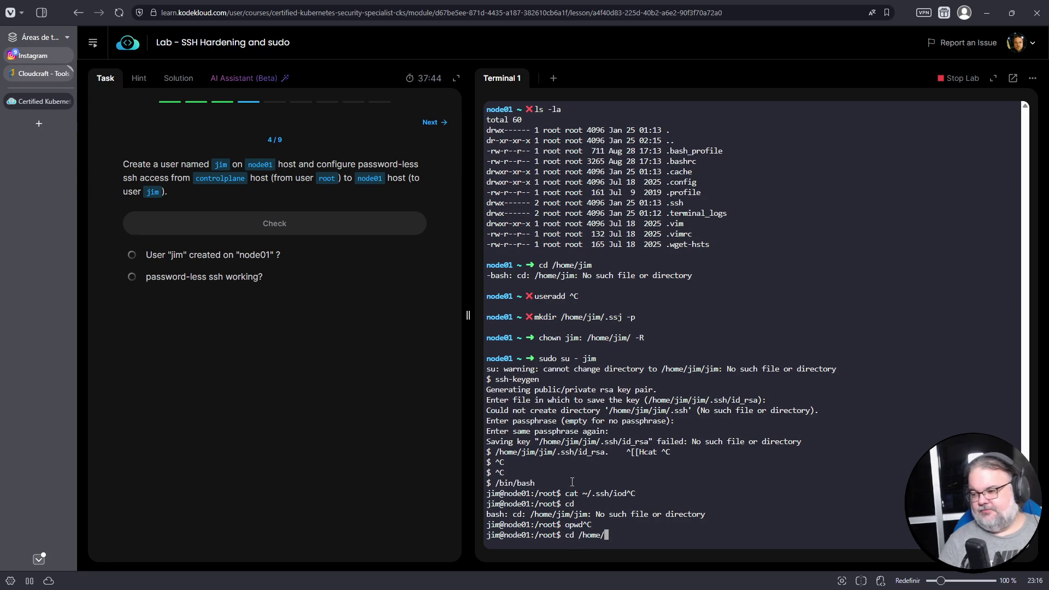
text(jim/)
key(Return)
text(ls -la)
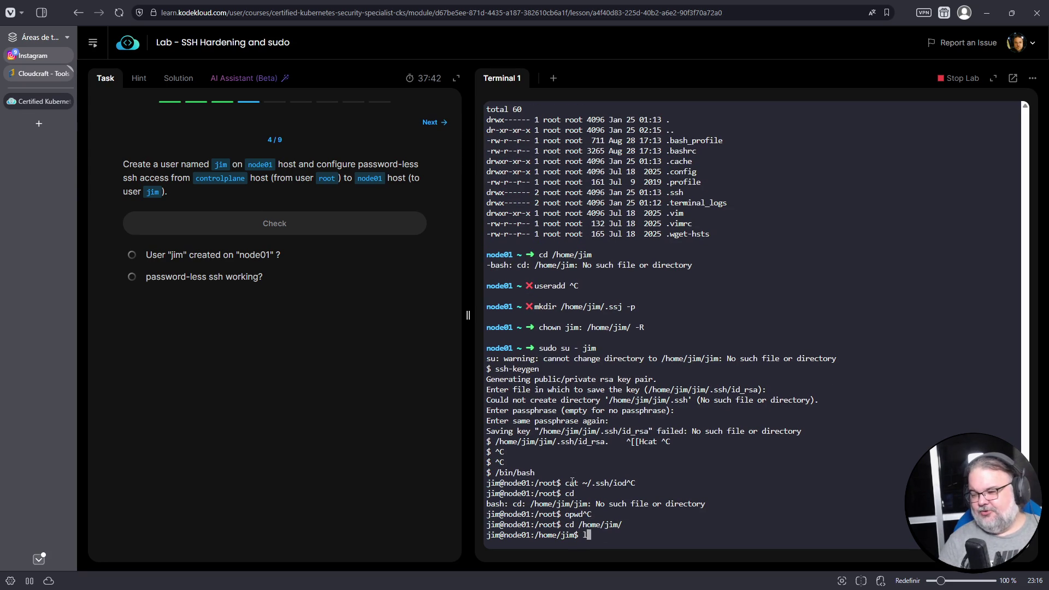
key(Return)
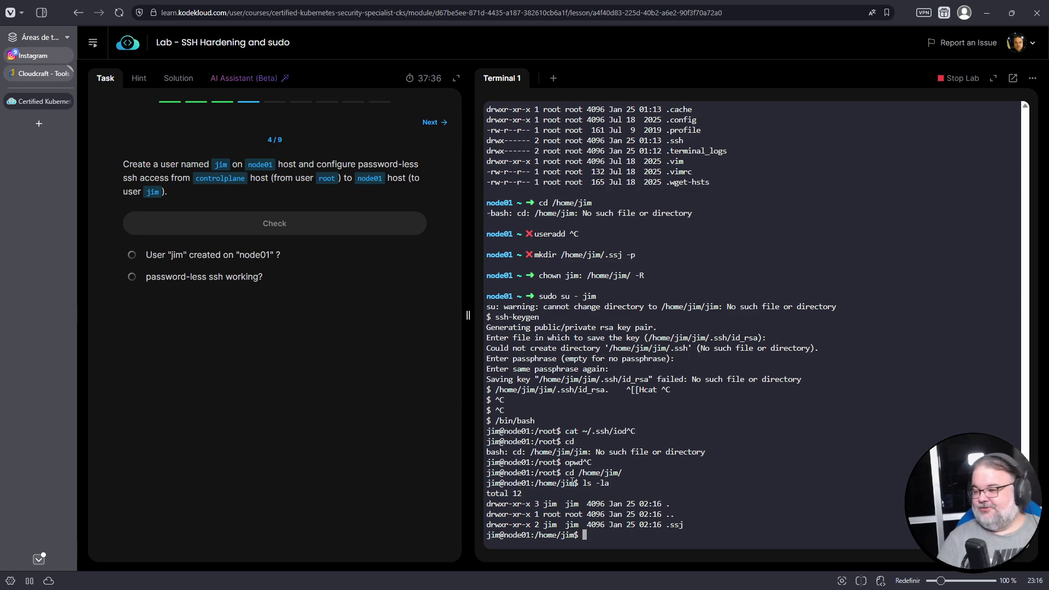
Step: Delete the .ssj folder, create .ssh, and set its permissions to 700
text(rm -rf .ss)
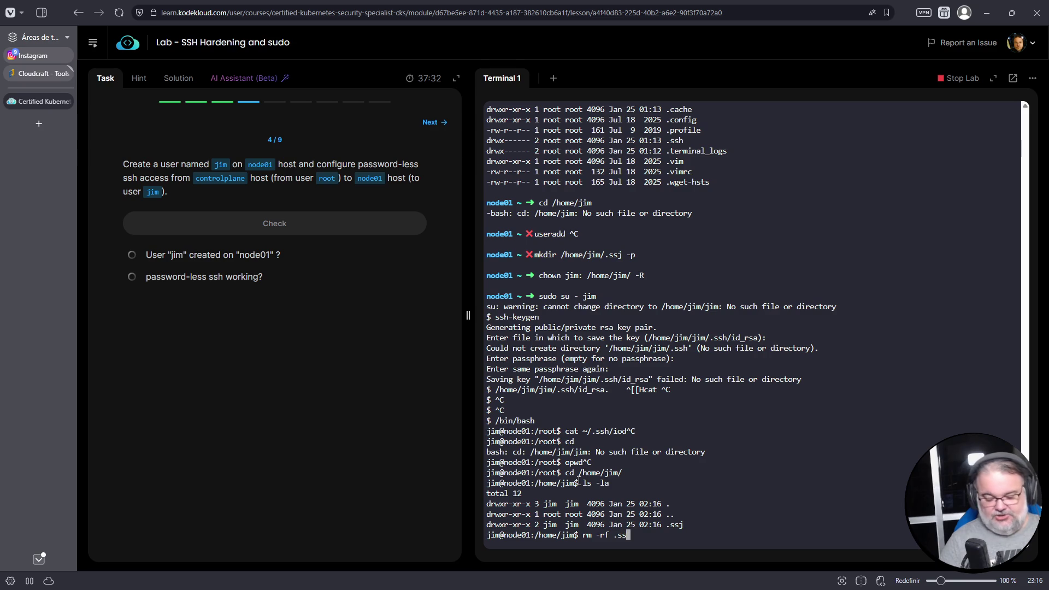
key(Tab)
key(Return)
text(mkdir .ssh)
key(Return)
text(chmod 700 .s)
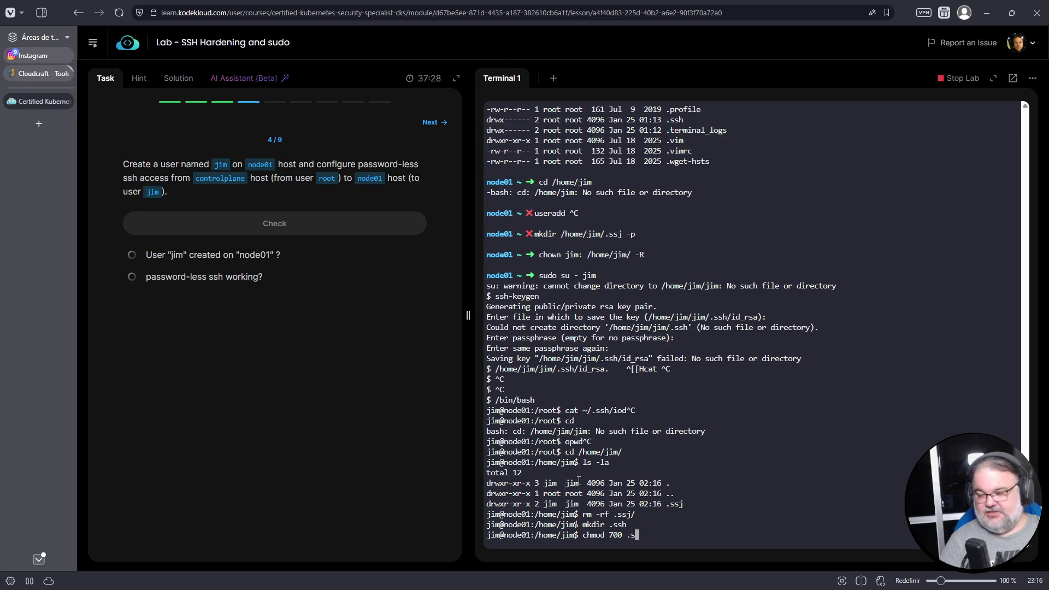
key(Tab)
key(Return)
Step: Move into the .ssh folder and list its empty contents
text(cd .sh)
key(Return)
text(ls -la)
key(Return)
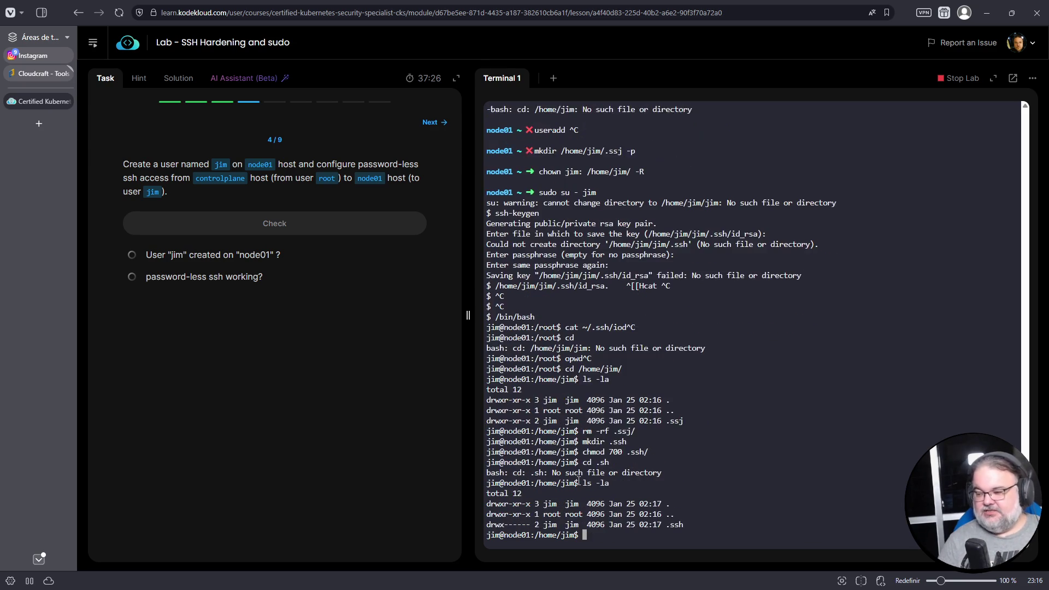
key(ctrl+c)
text(cd .ssh/)
key(Return)
text(lçs -al)
key(Return)
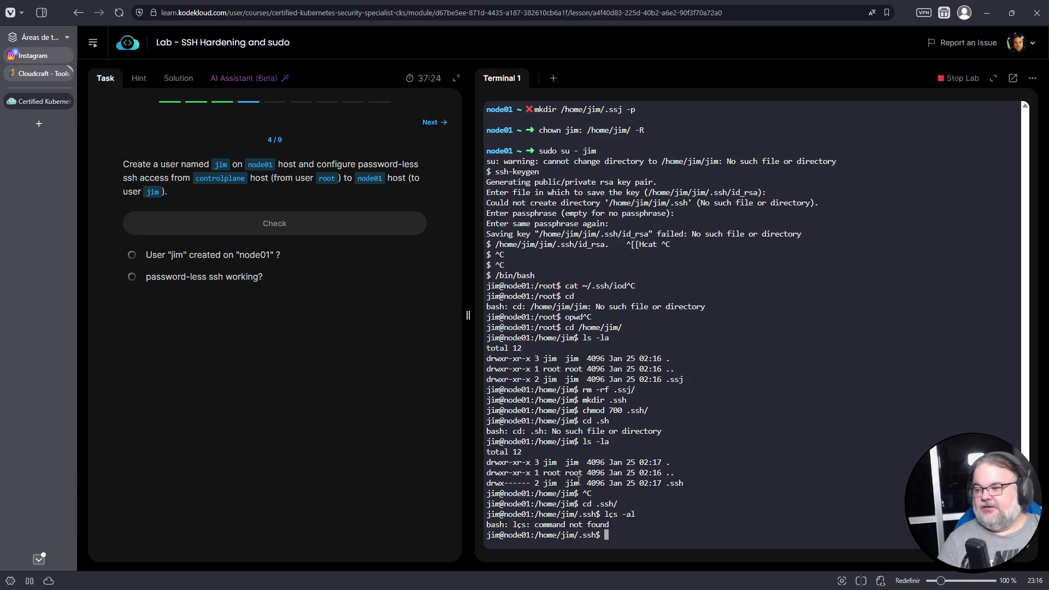
key(ctrl+l)
text(ls)
key(Return)
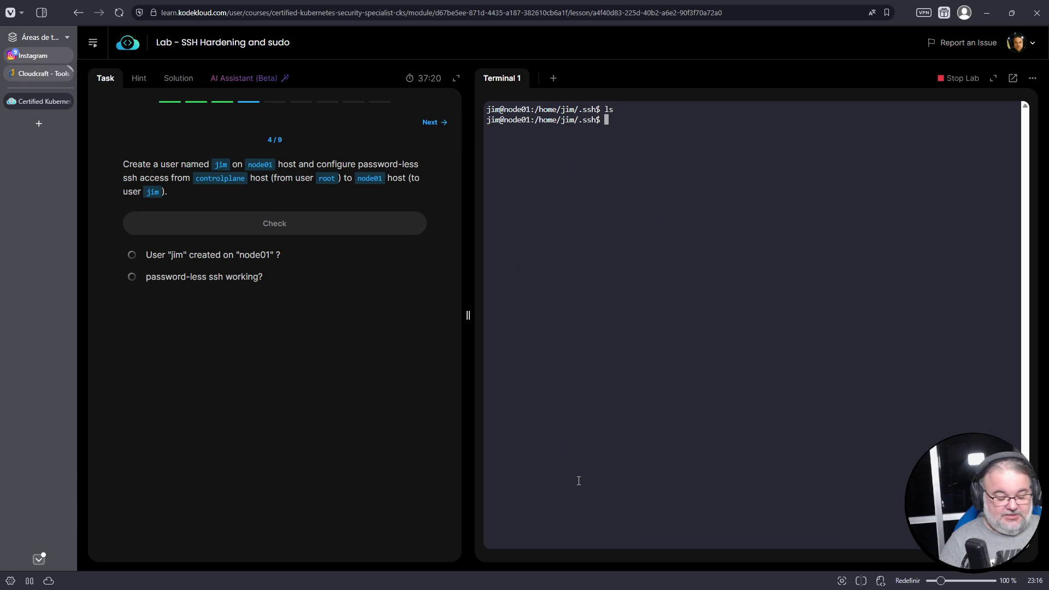
Step: Run ssh-keygen for jim, accepting the default key file and empty passphrase
text(ss0)
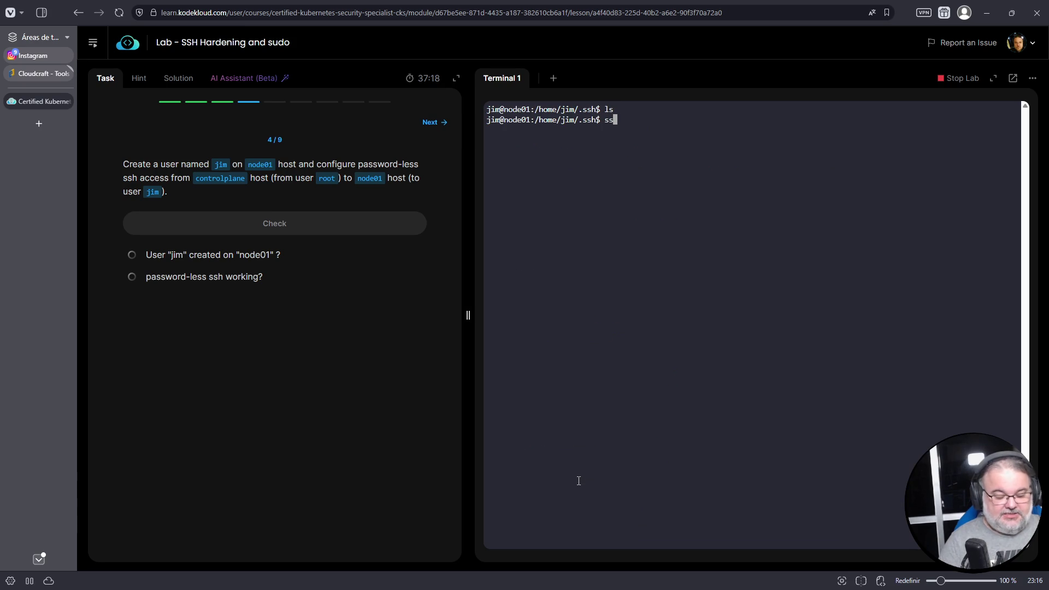
key(BackSpace)
text(h-keygen)
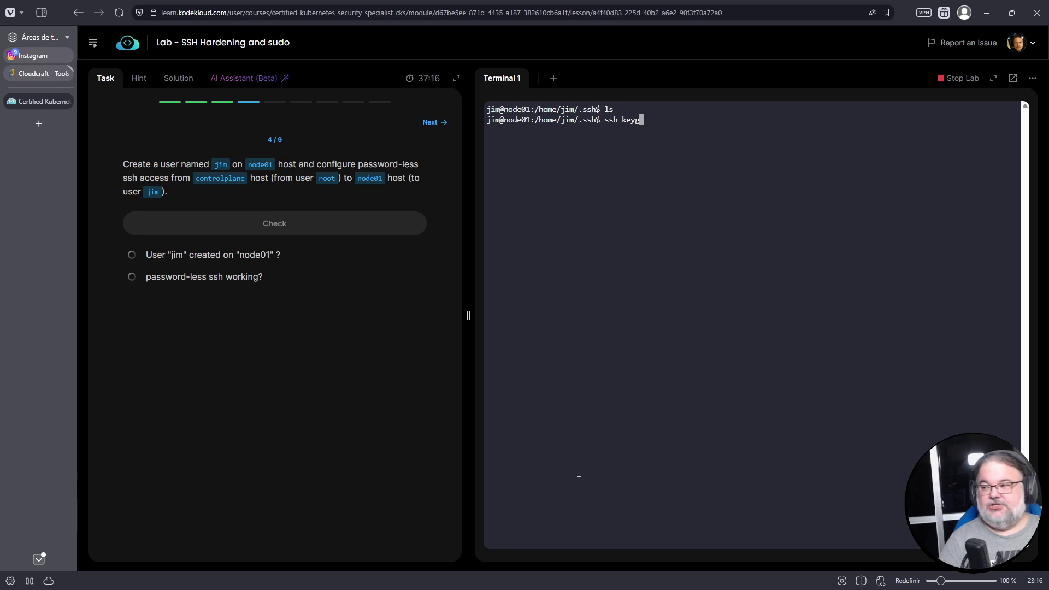
key(Return)
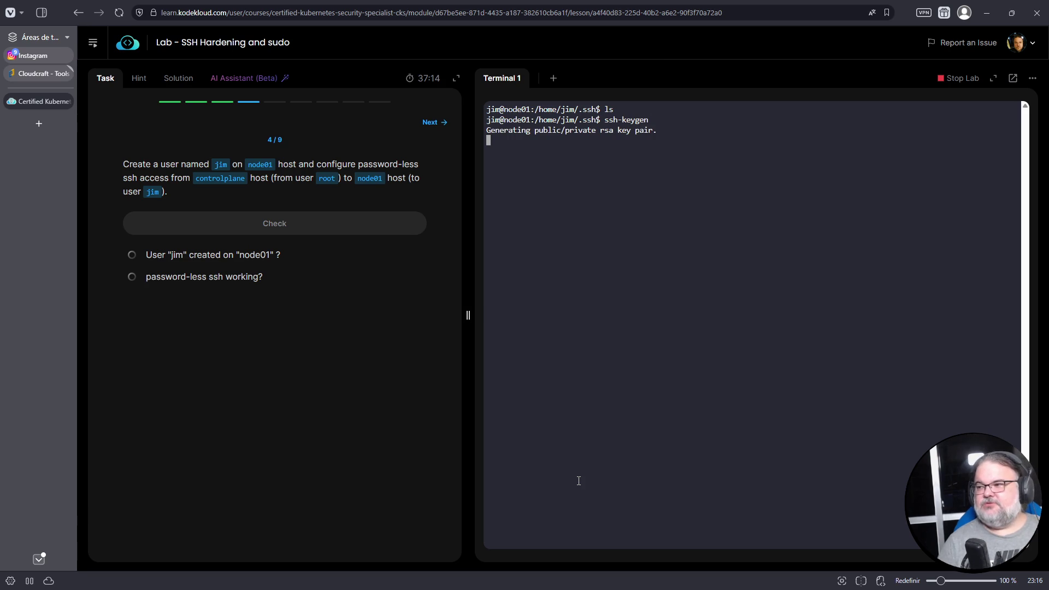
key(Return)
key(Return)
key(Return)
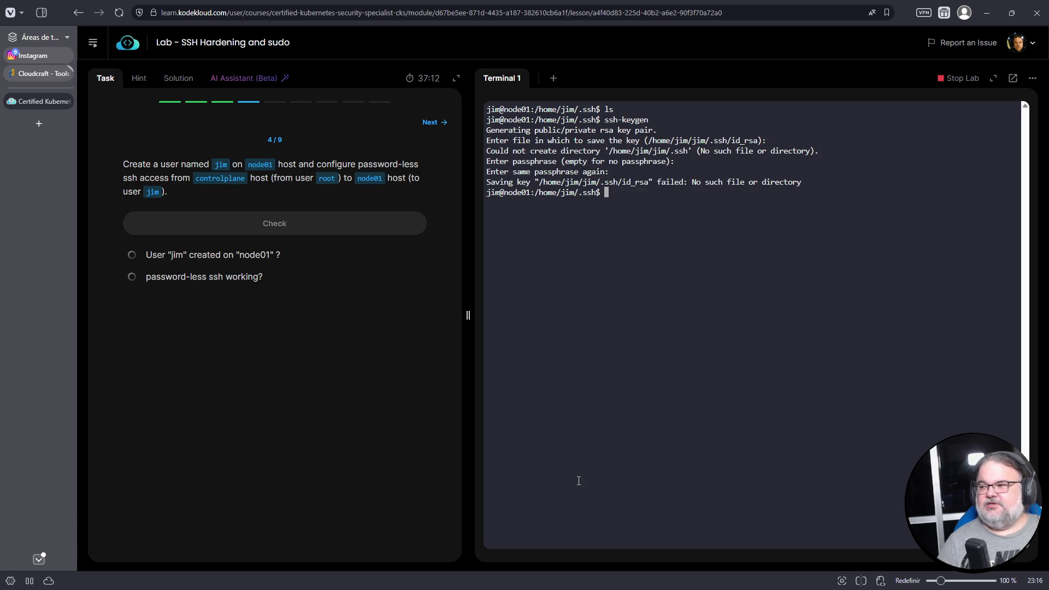
Step: Try to display id_rsa.pub and list all files in jim's nested .ssh folder with ls -la
text(cat )
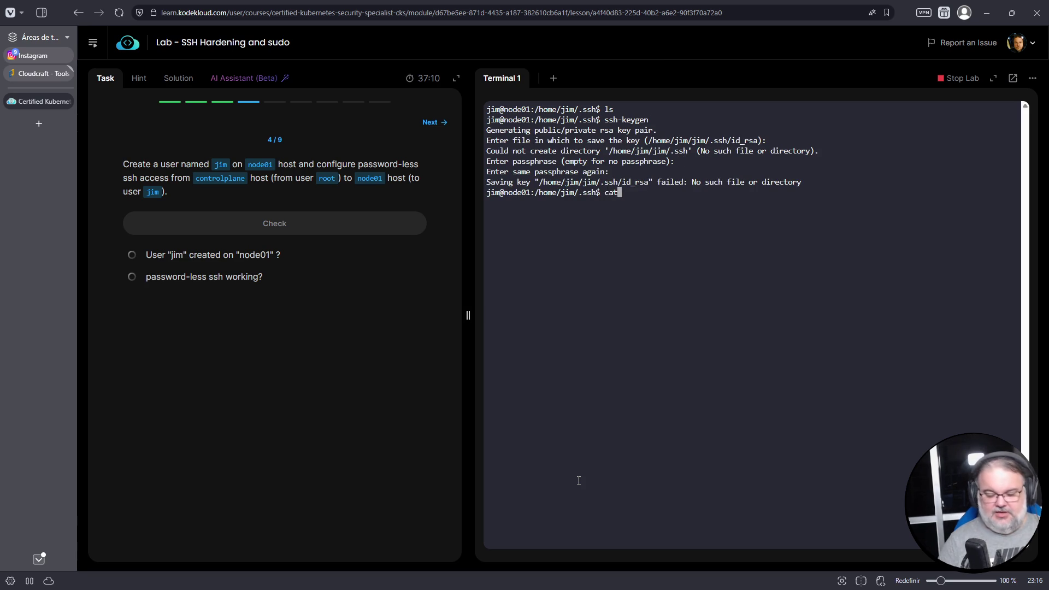
text(id_rsa.p)
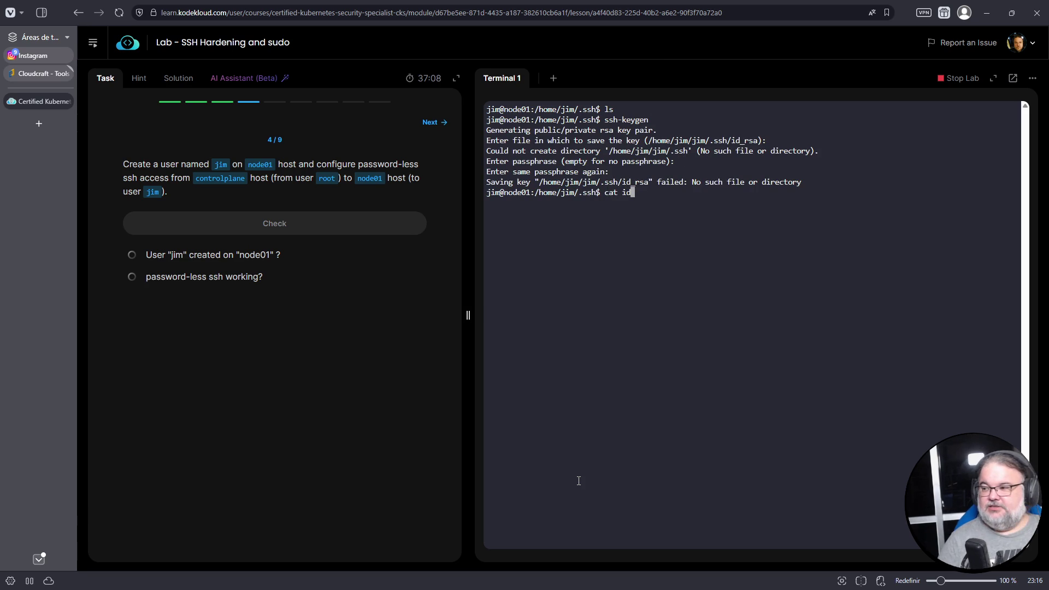
text(uyb)
key(Return)
key(Up)
key(BackSpace)
key(BackSpace)
text(b)
key(Return)
key(Up)
key(BackSpace)
key(ctrl+c)
text(ls -la)
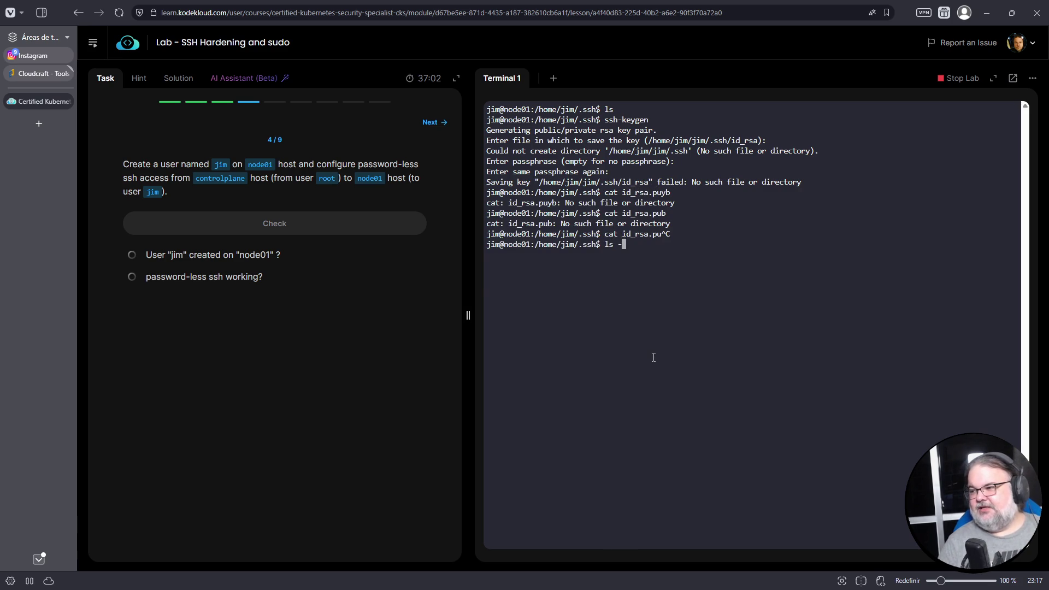
key(Return)
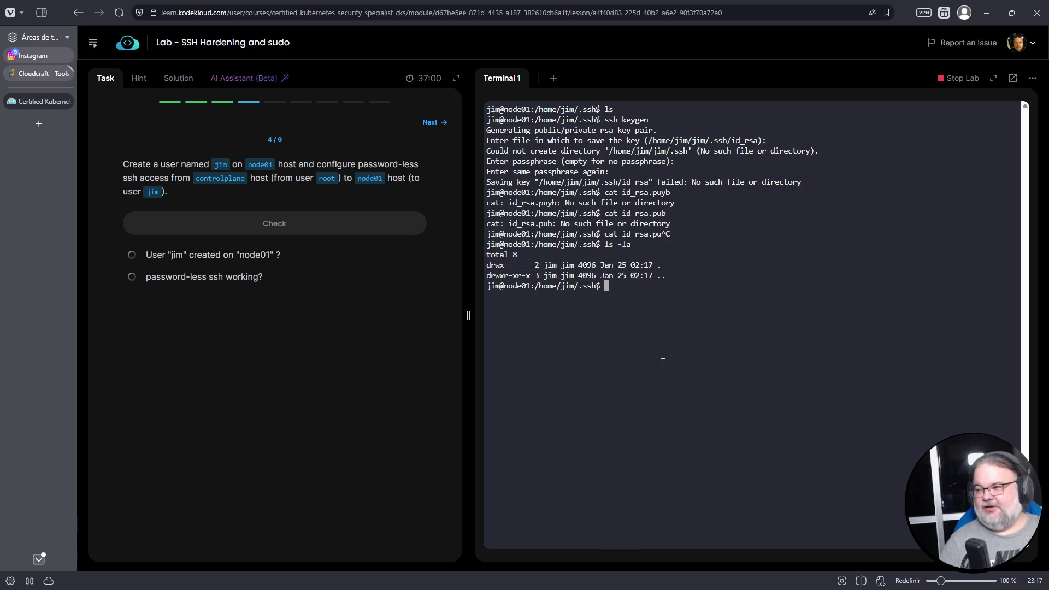
Step: Move up to /home/jim, list its contents, and exit jim's shell
text(ls -al )
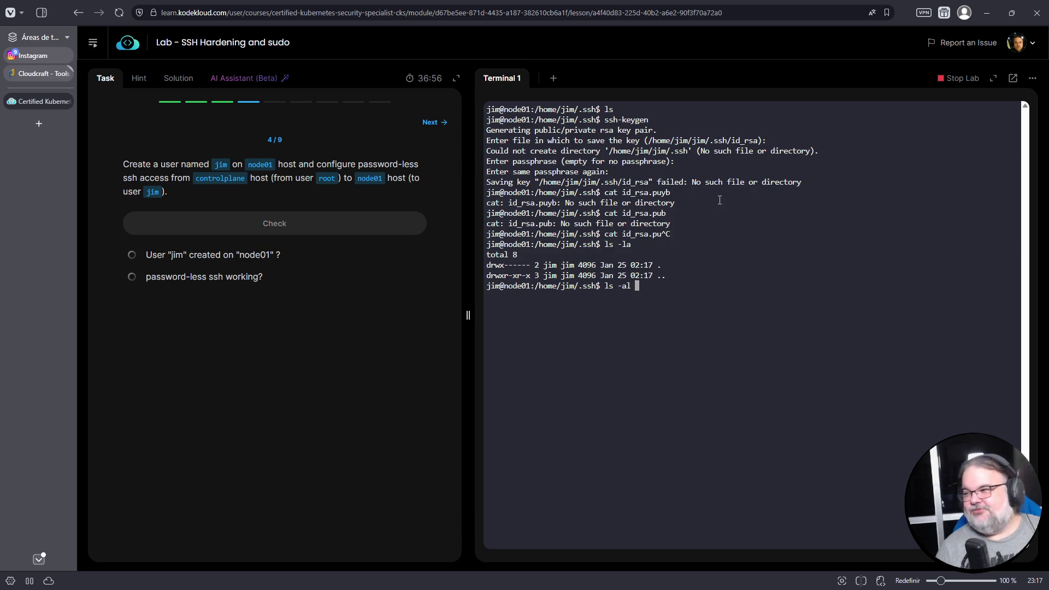
text(cd)
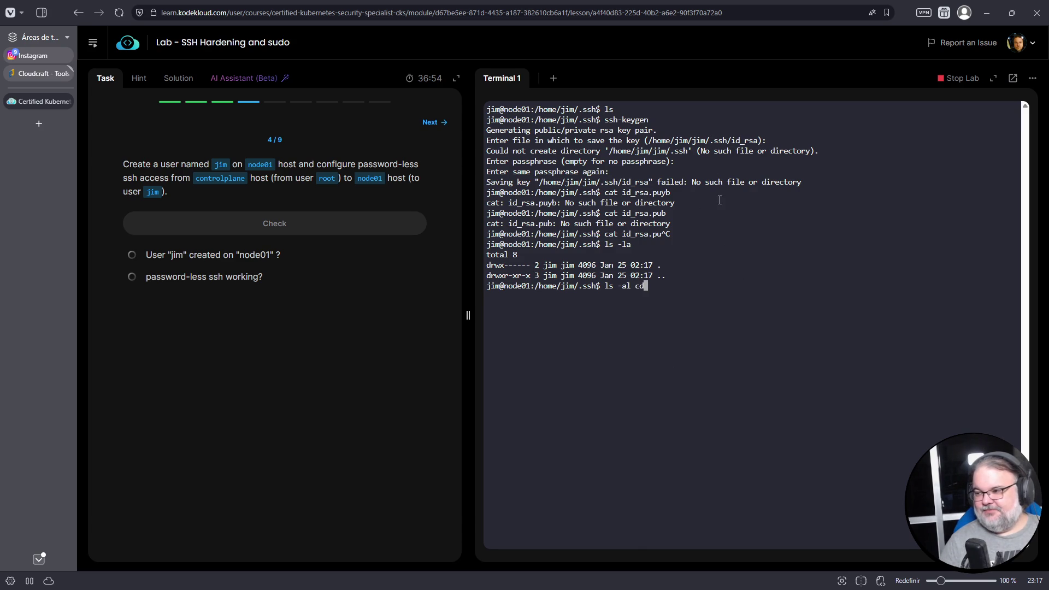
key(ctrl+c)
text(cd ..)
key(Return)
key(Return)
text(ls)
key(Return)
text(mv jim)
key(ctrl+c)
text(ls)
key(Return)
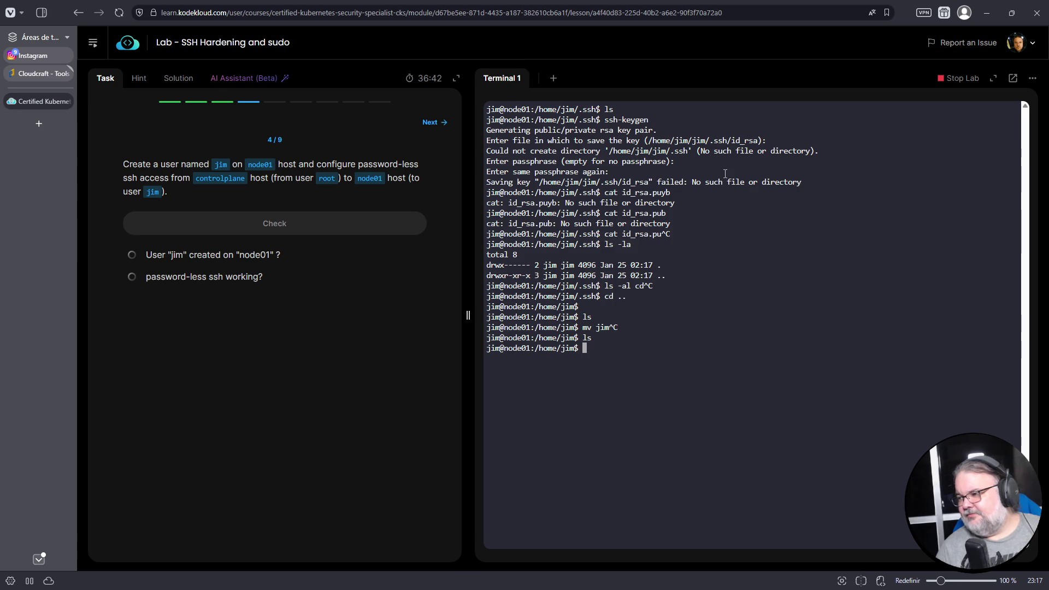
key(ctrl+d)
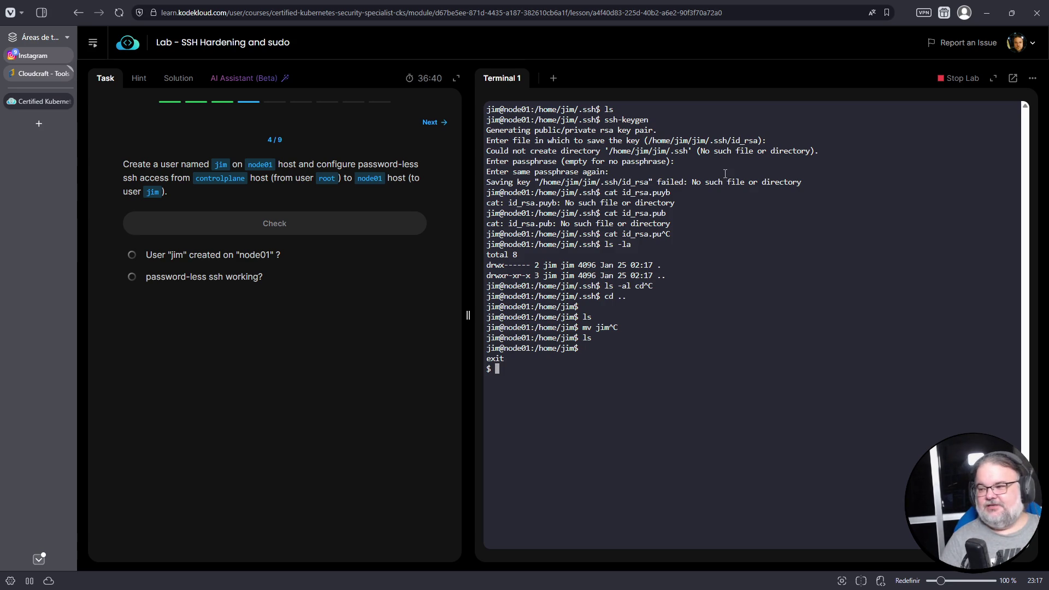
Step: Open /etc/passwd in vim after quitting a mistyped /etc/apsswd path
text(vim /etc/apsswd)
key(Return)
key(v)
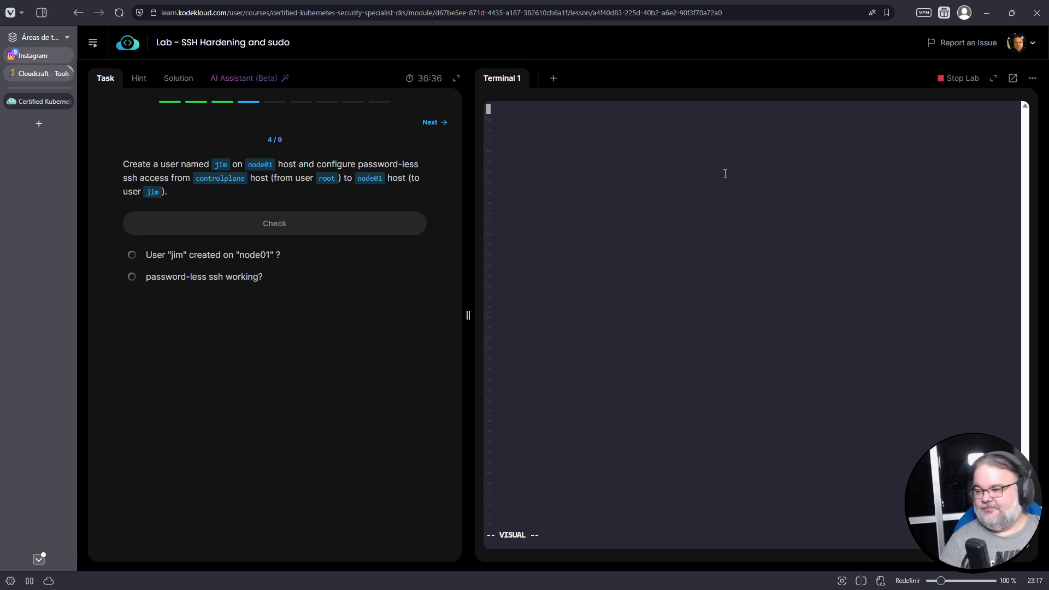
key(Escape)
text(:q!)
key(Return)
text(vim /etc/passwd)
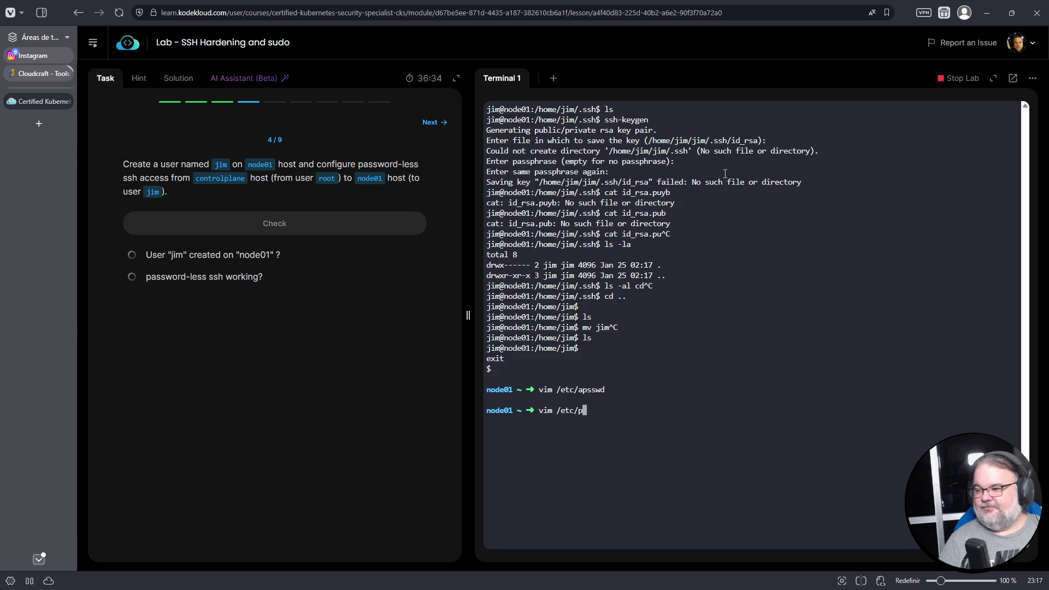
key(Return)
Step: Trim the extra characters from jim's home path so it reads /home/jim, and save
key(shift+g)
key(End)
key(b)
key(b)
key(b)
key(b)
key(x)
key(x)
key(x)
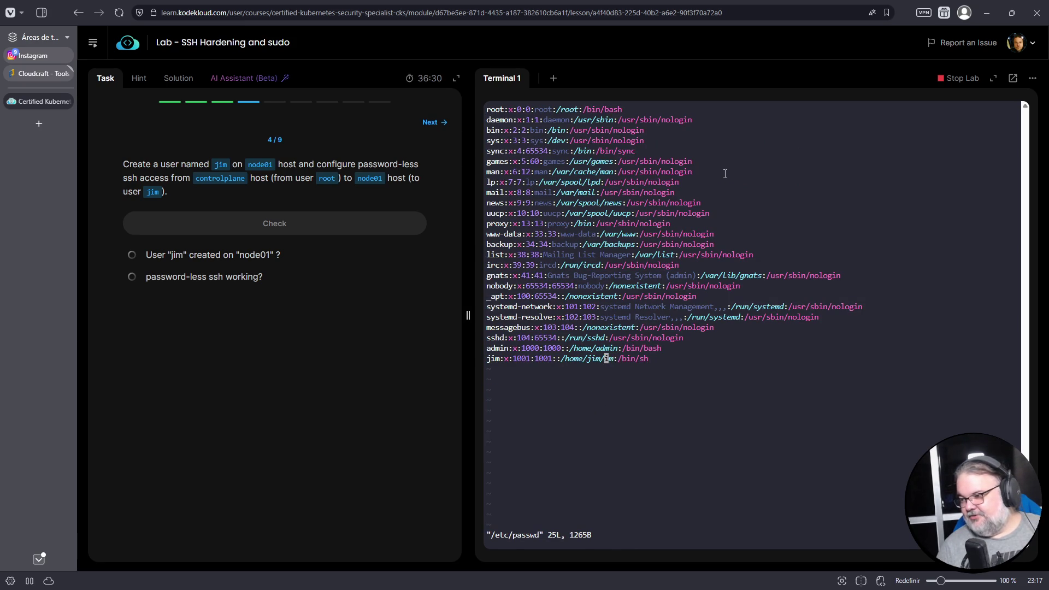
text(:wq)
key(Return)
key(Up)
key(Return)
key(shift+g)
key(End)
key(Left)
key(Left)
key(Left)
text(x:wq)
key(Return)
key(Up)
key(ctrl+c)
Step: Switch to jim with sudo su - jim and try to launch /bin/bash
text(sudo su - jim)
key(Return)
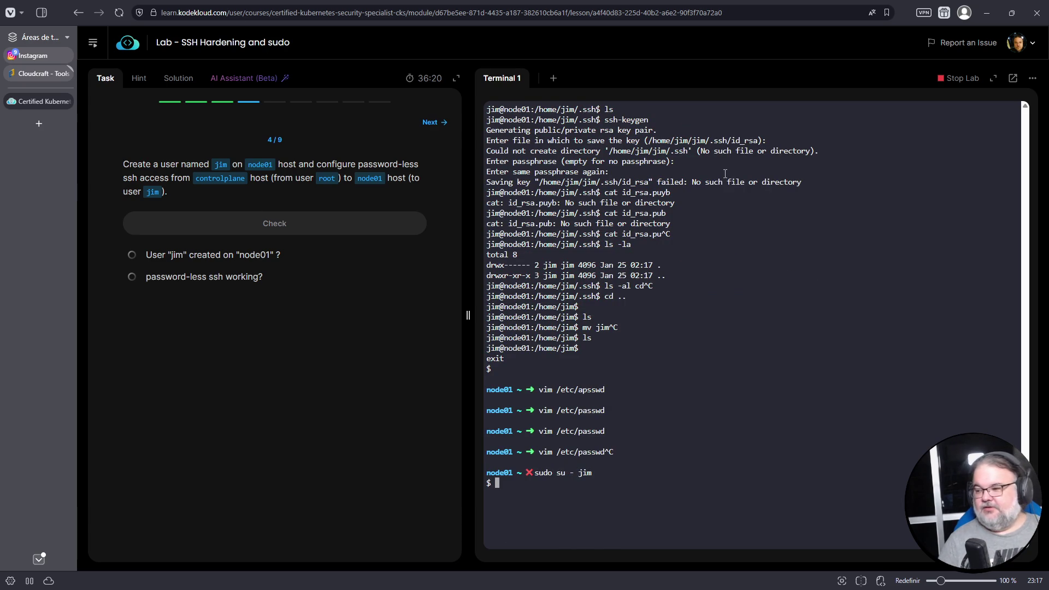
key(ctrl+l)
text(/bin/bash)
key(Return)
key(Up)
key(Home)
key(Delete)
key(Return)
key(ctrl+c)
key(ctrl+c)
key(ctrl+c)
text(/bin/bash)
key(Return)
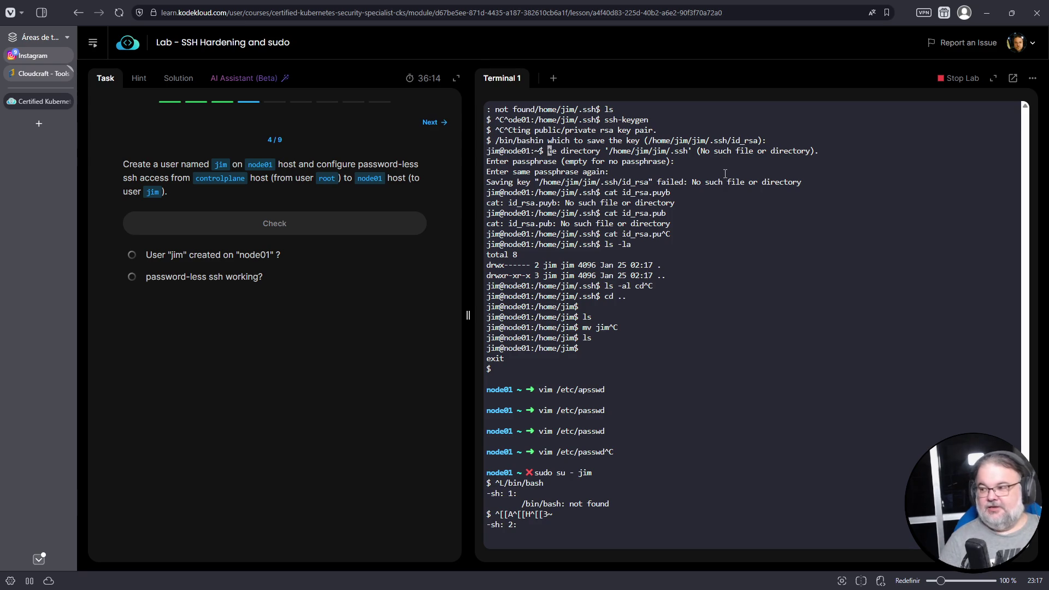
key(ctrl+period)
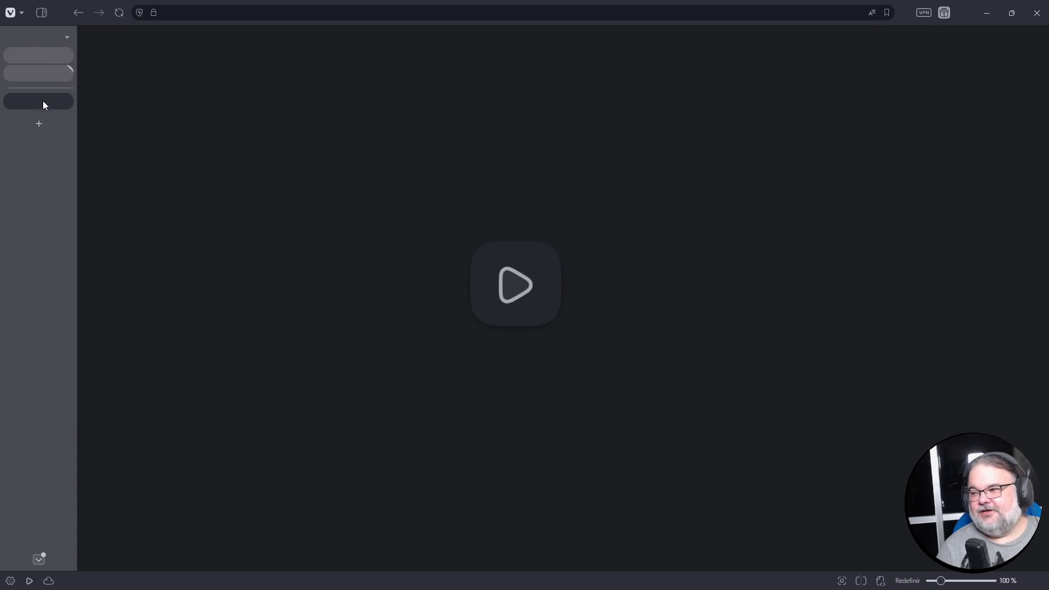
Step: Resume the lab page from break mode and clear stray text from the terminal prompt
click(510, 279)
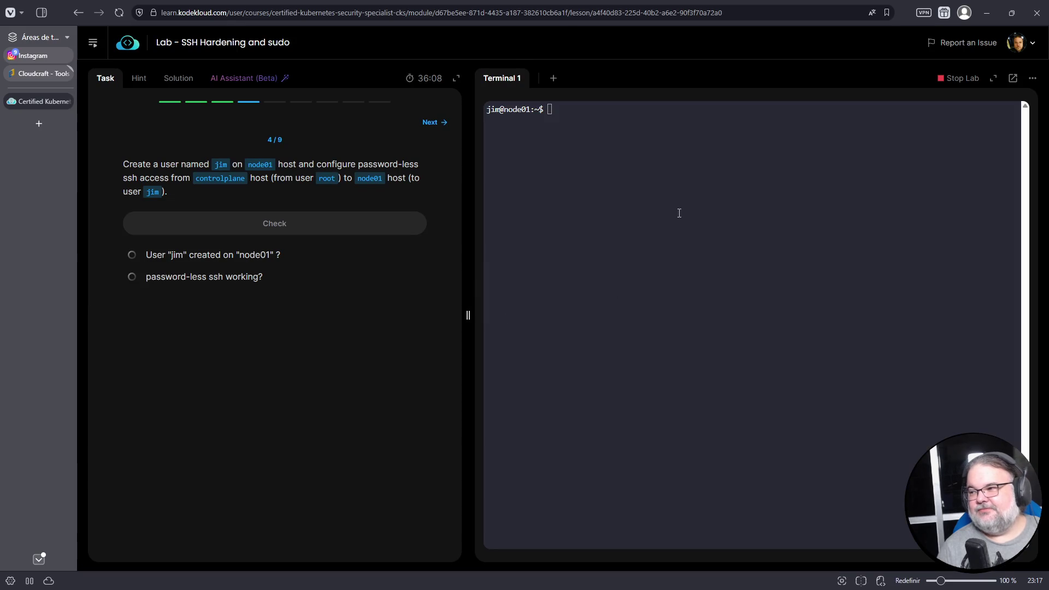
click(644, 201)
text(ascascasca)
key(ctrl+c)
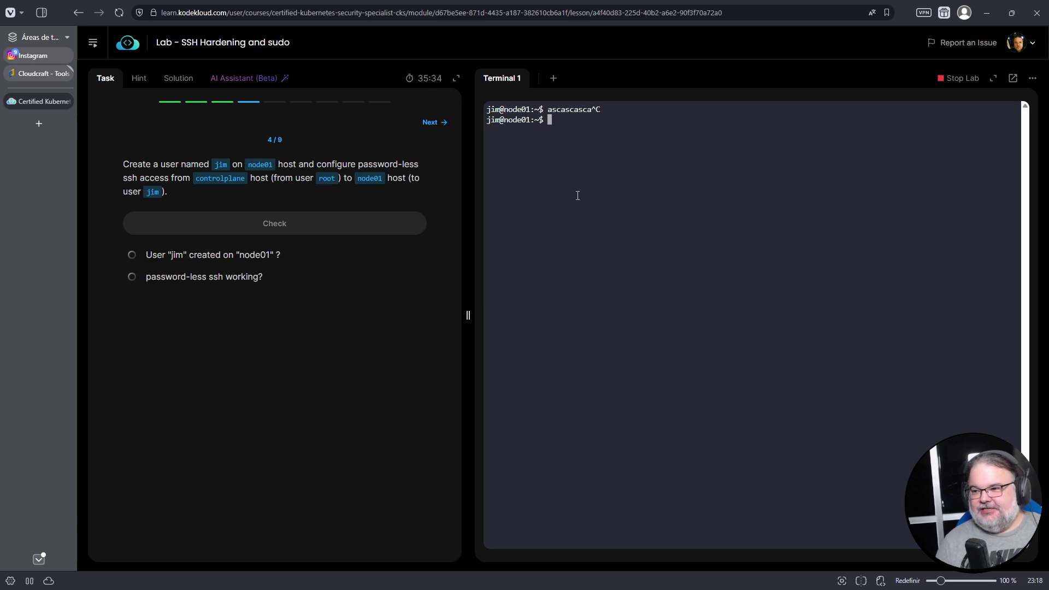
Step: Generate jim's key pair with ssh-keygen defaults and print .ssh/id_rsa.pub
text(ssh-key)
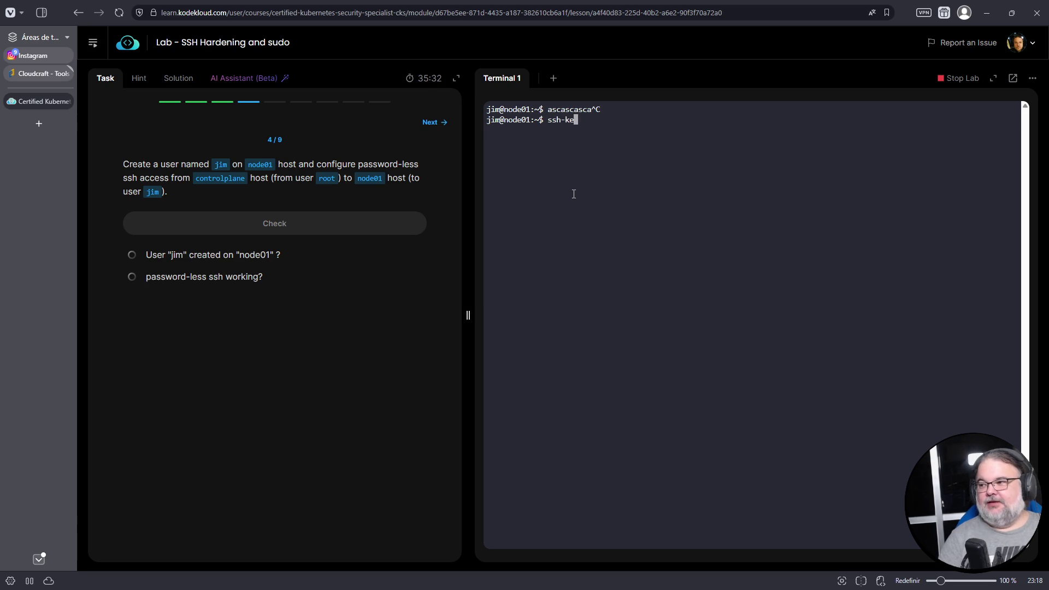
text(gen)
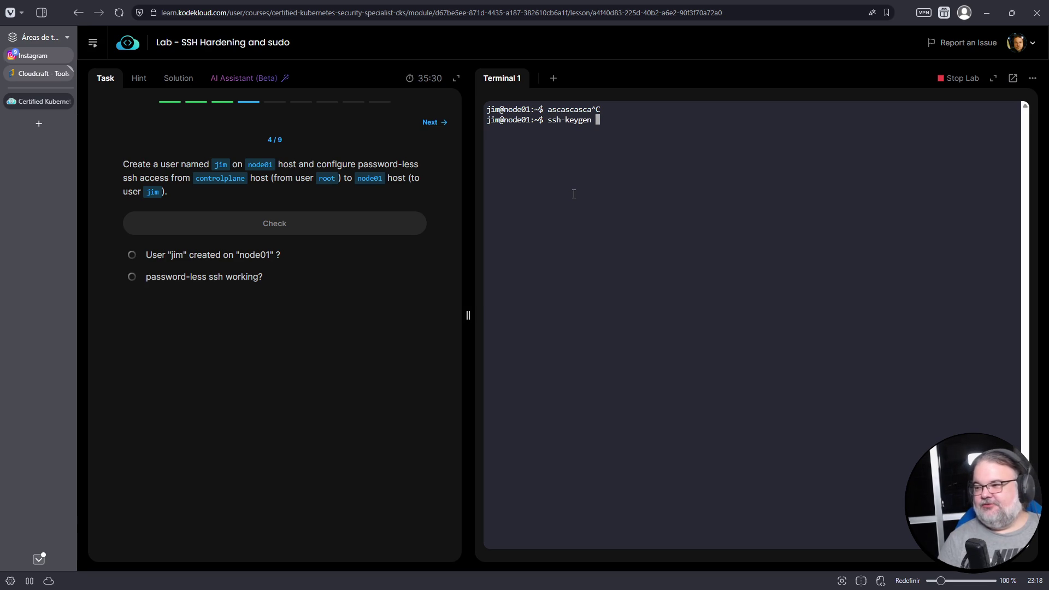
key(Return)
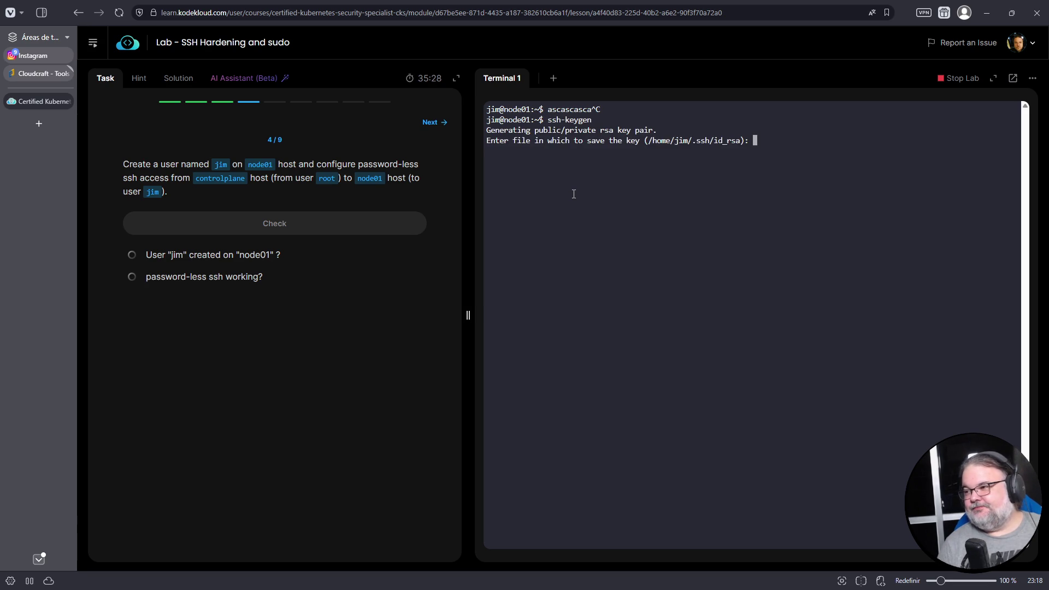
key(Return)
key(Return)
key(Return)
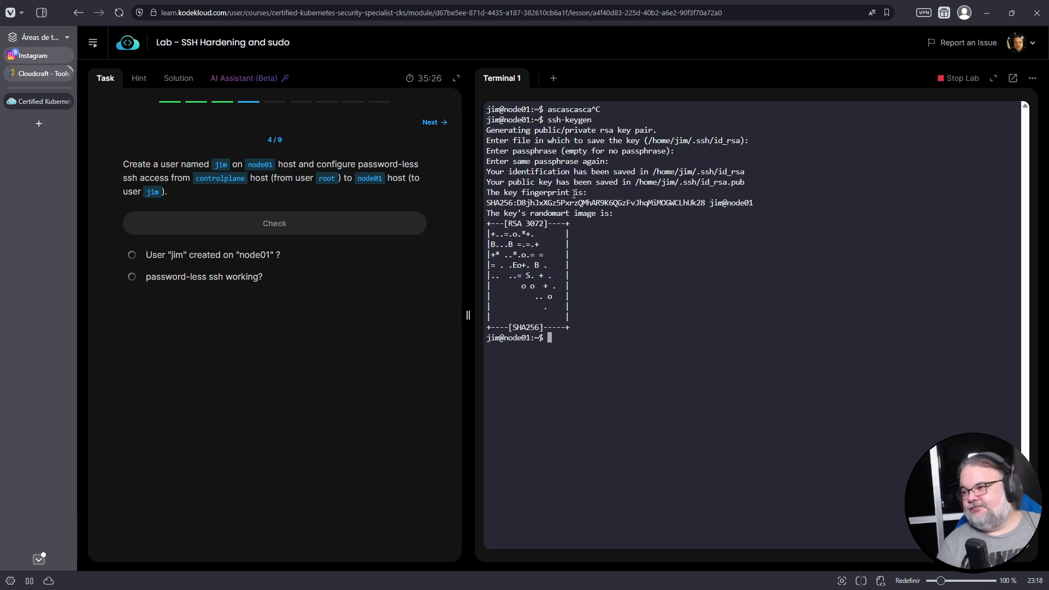
text(cat .ssh/)
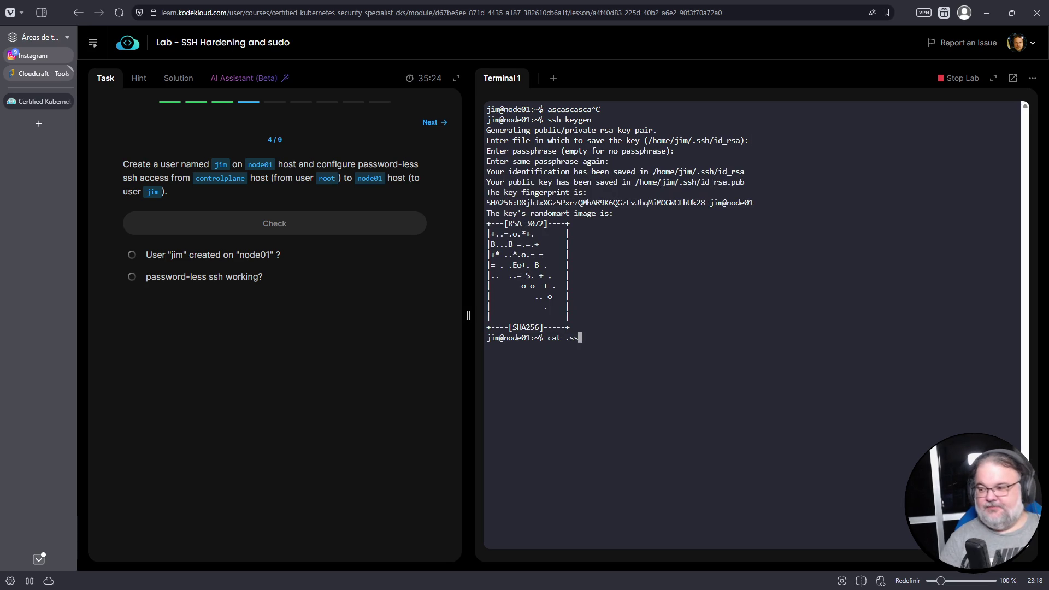
text(id_rsa,.)
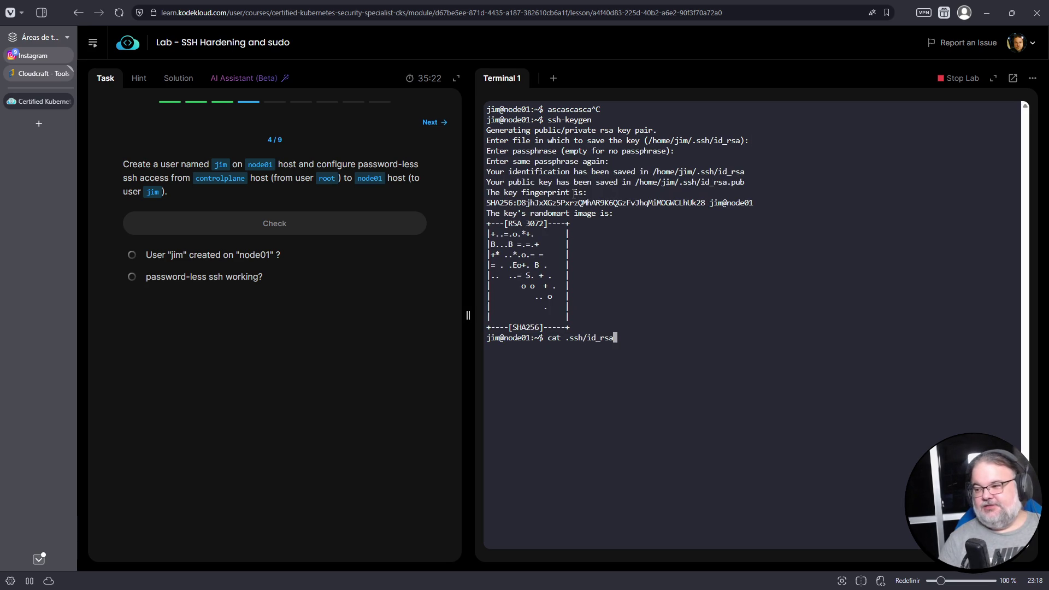
key(BackSpace)
key(BackSpace)
text(.pub)
key(Return)
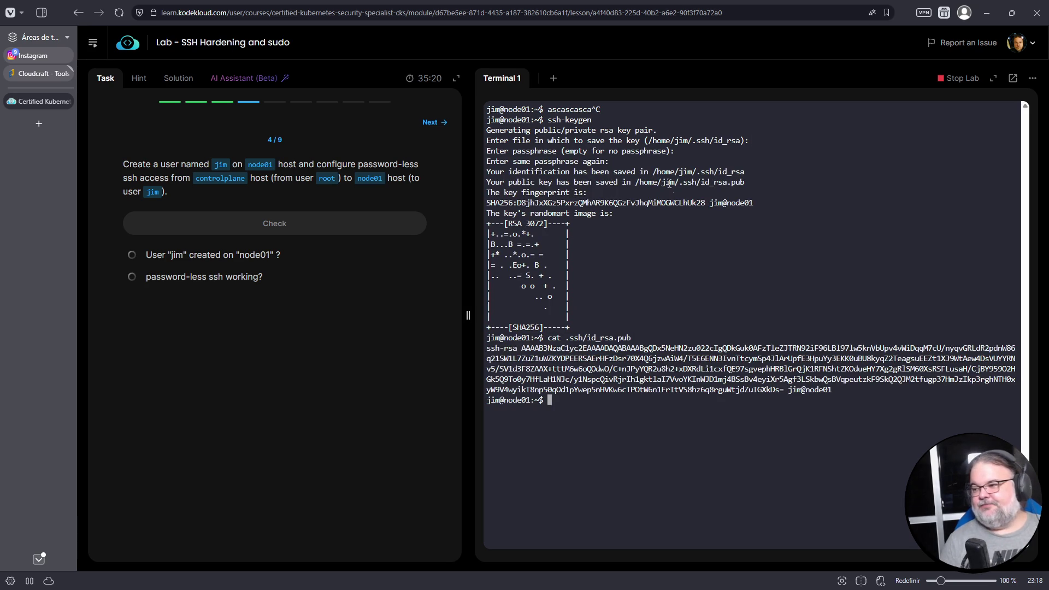
Step: Copy jim's public key text and exit jim's shell
drag(832, 386, 483, 349)
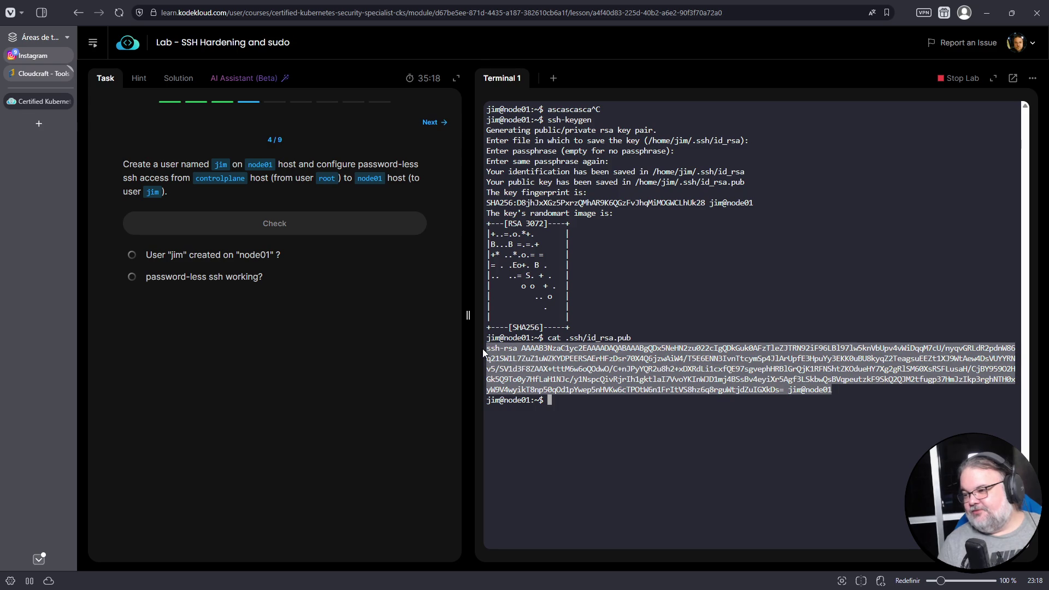
right_click(537, 353)
click(579, 110)
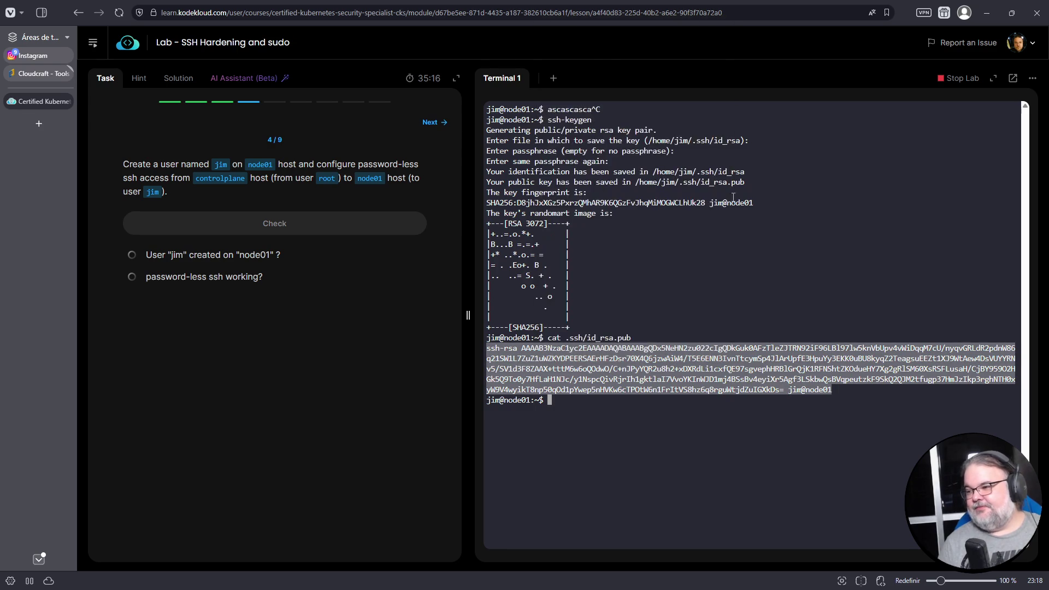
key(ctrl+c)
key(ctrl+d)
key(ctrl+d)
Step: Paste the key on a new line in .ssh/authorized_keys, save with :wq, and check the task
text(cd .ssh/)
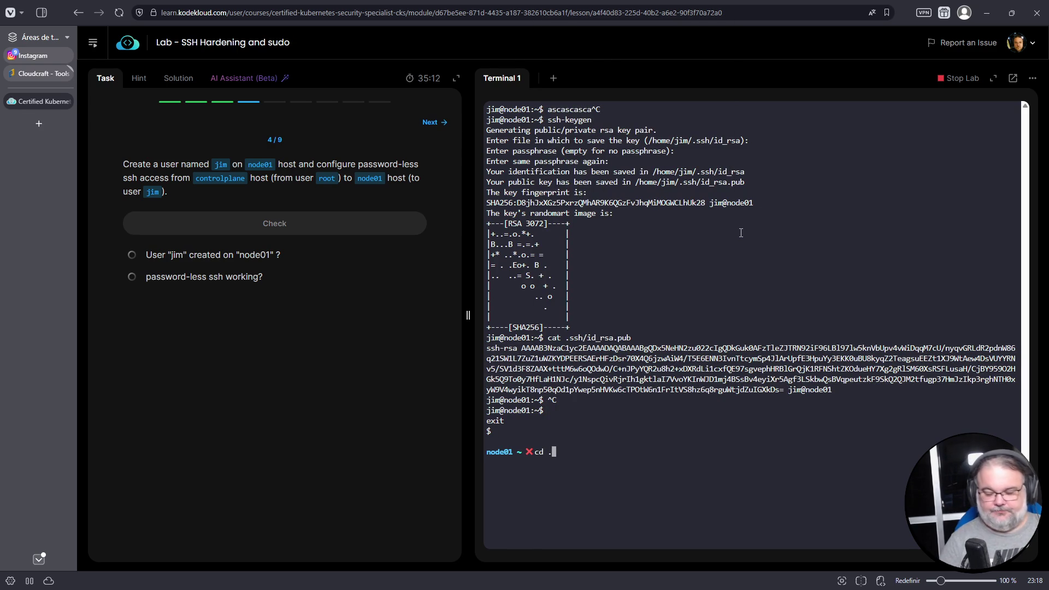
key(Return)
text(vim authorized_keys)
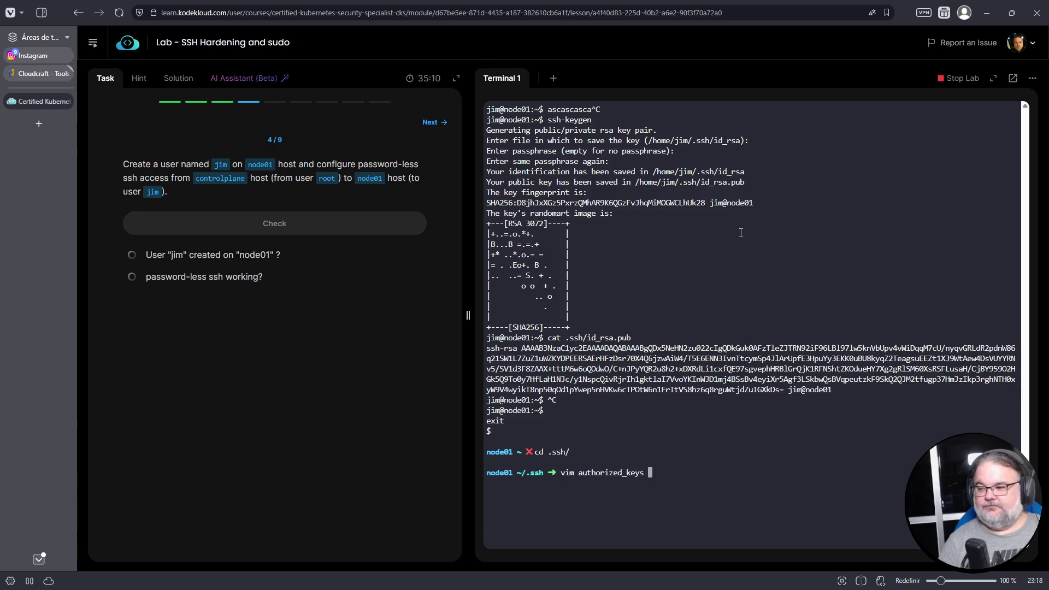
key(Return)
key(j)
key(o)
right_click(747, 240)
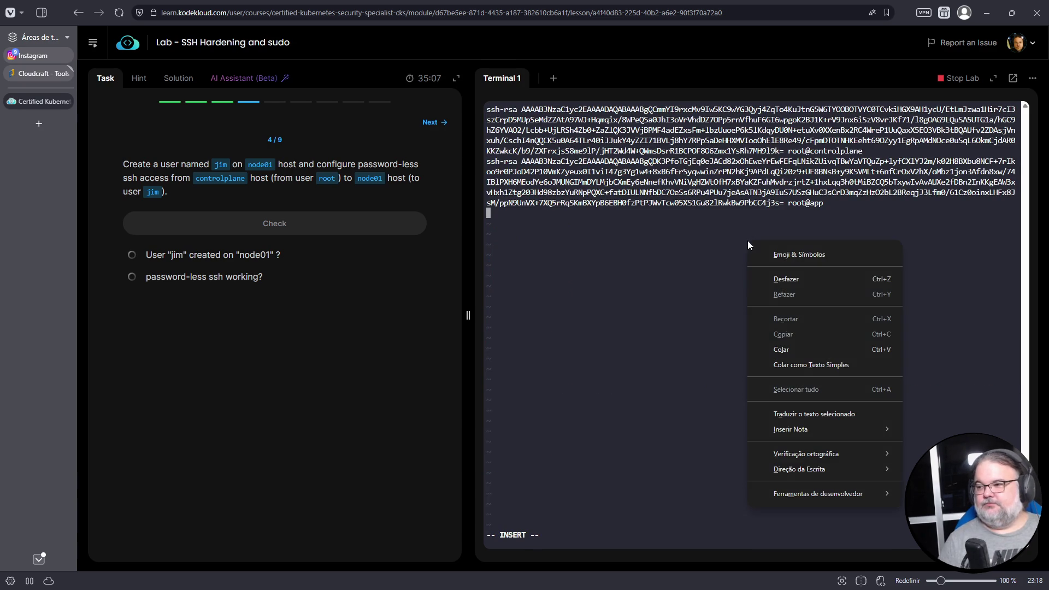
click(789, 344)
key(Escape)
text(:wq)
key(Return)
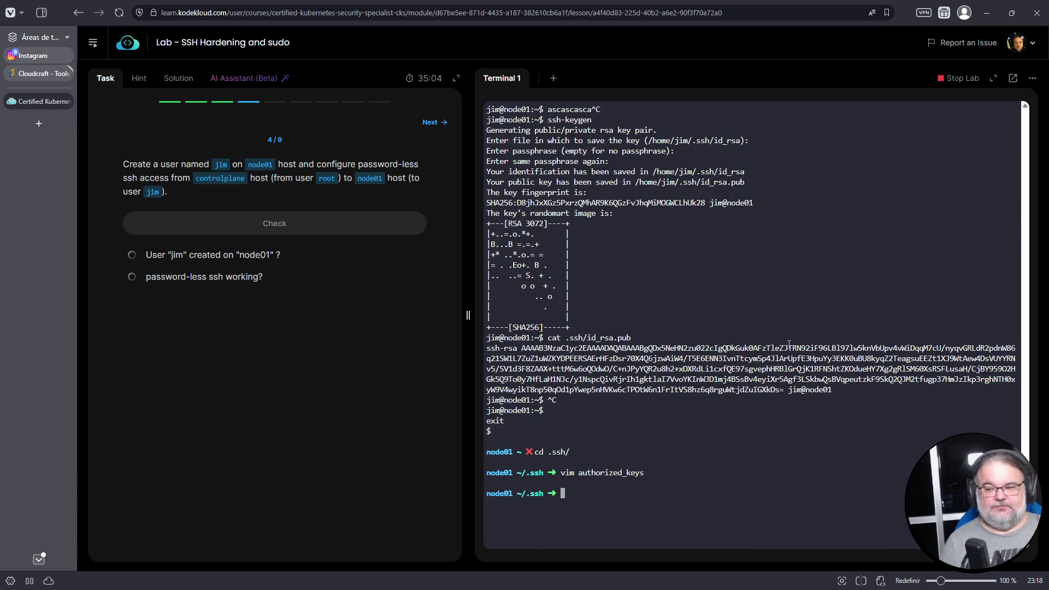
click(293, 221)
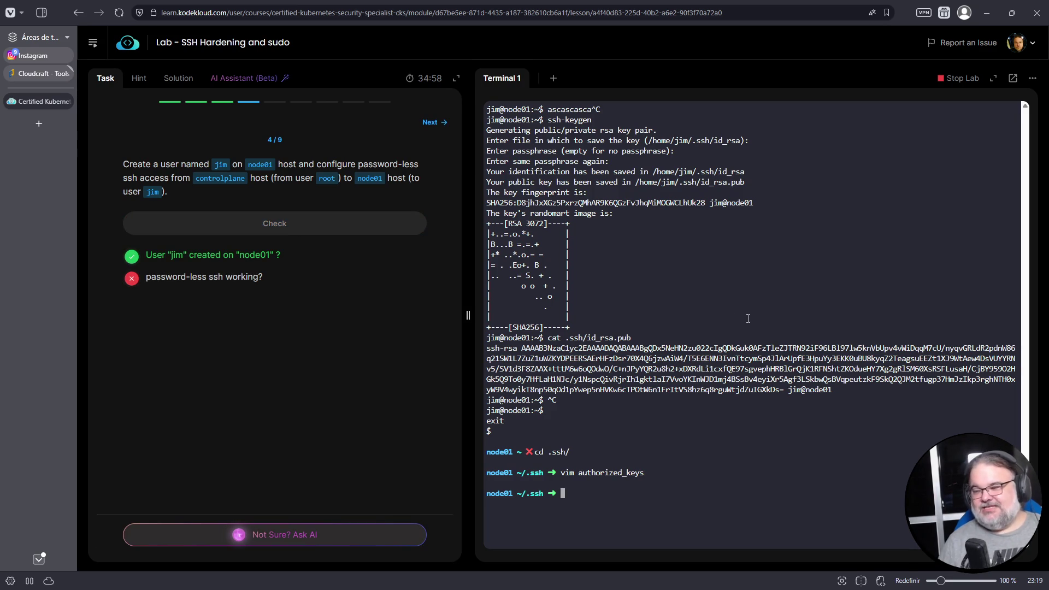
Step: Leave jim's shell and log out of node01 back to controlplane
key(Up)
key(Up)
key(Up)
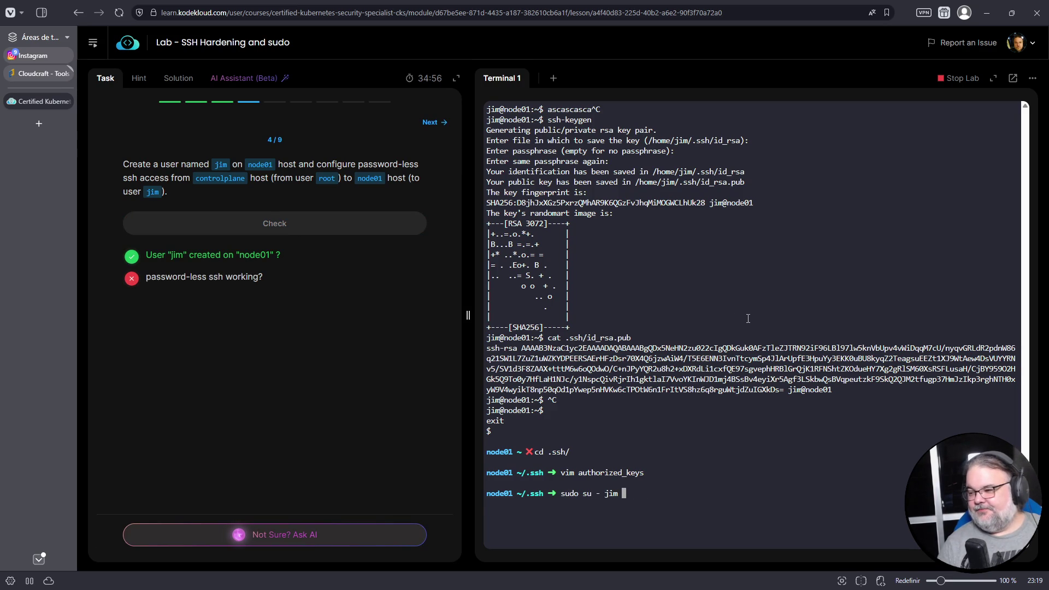
key(Return)
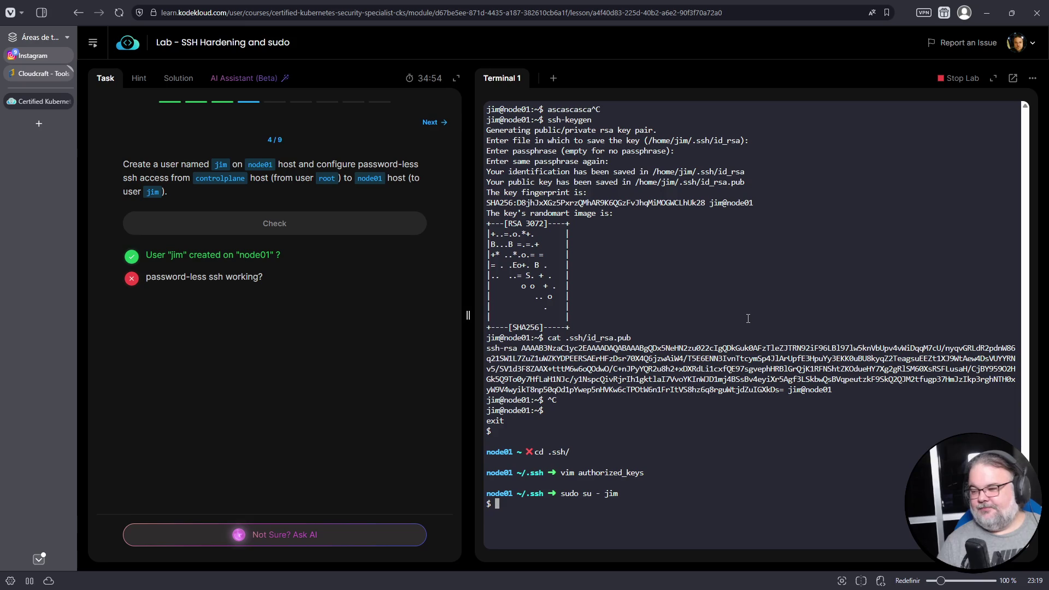
key(ctrl+c)
key(ctrl+d)
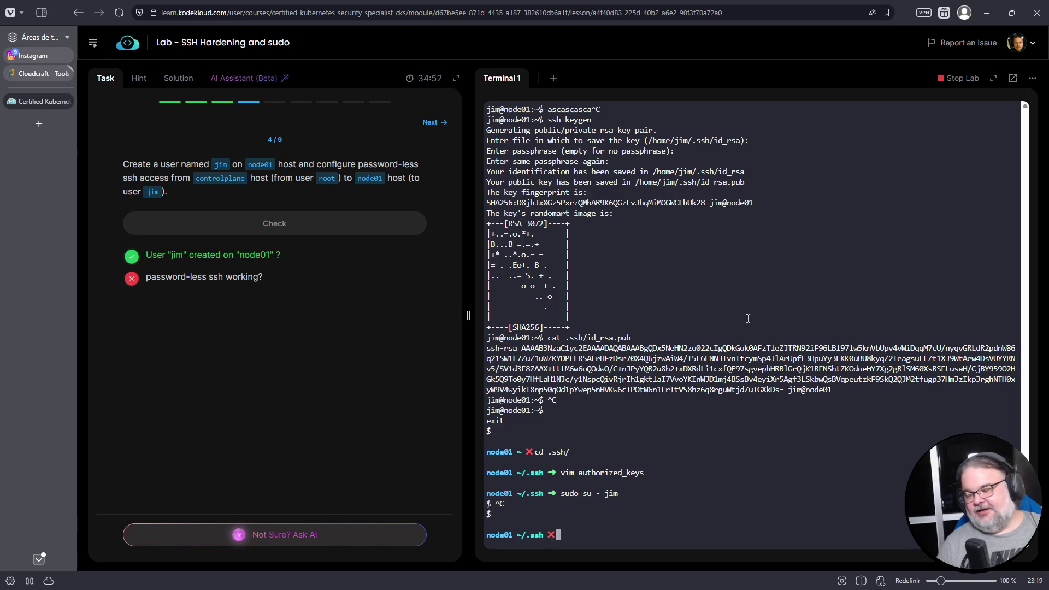
key(ctrl+d)
Step: Paste jim's node01 key as line 2 of controlplane's authorized_keys and save
text(vinm a)
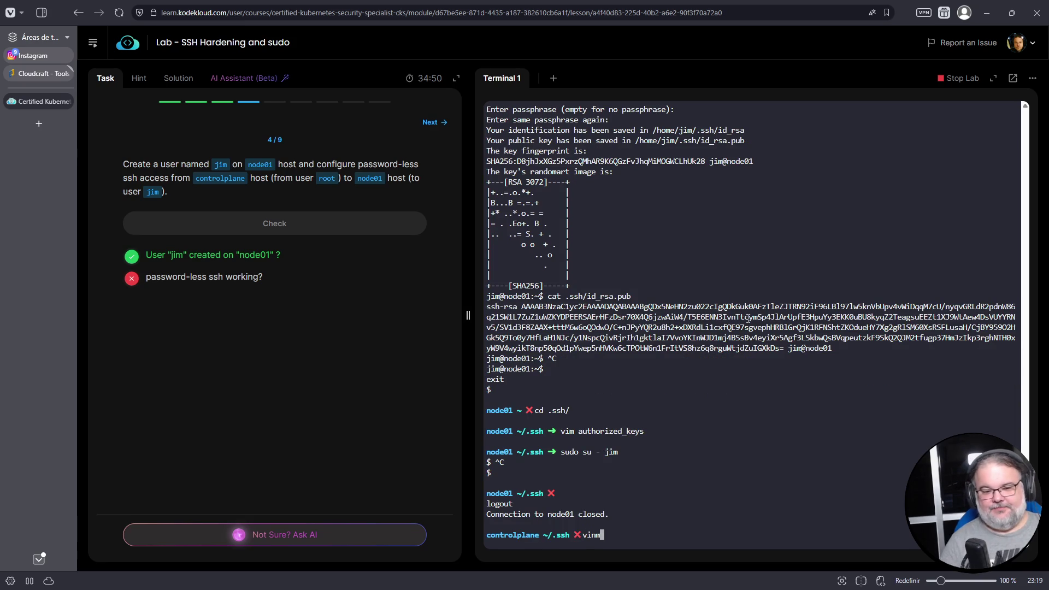
key(ctrl+c)
text(vim autho)
key(Tab)
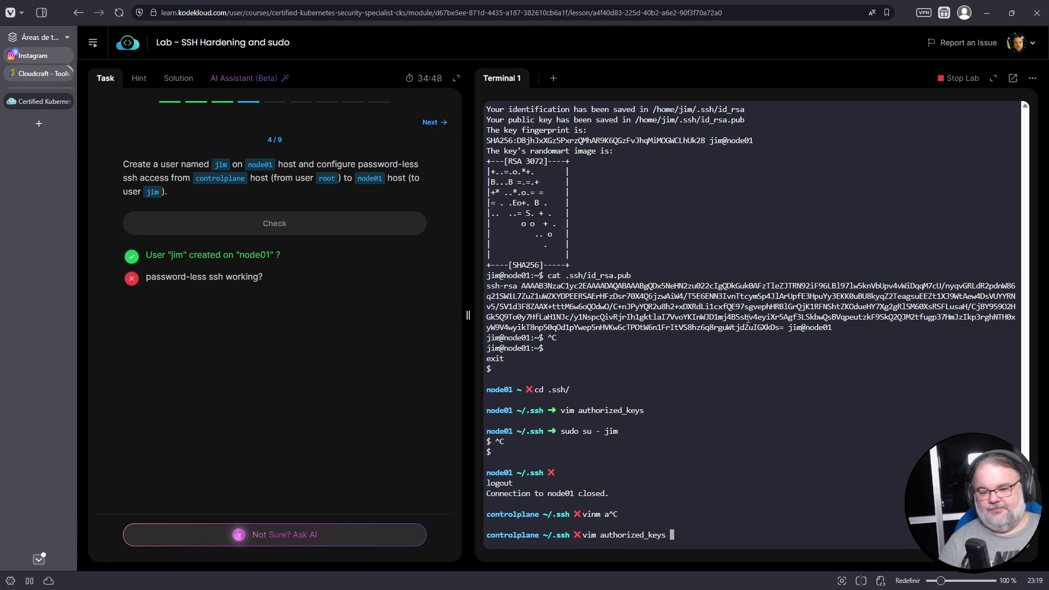
key(Return)
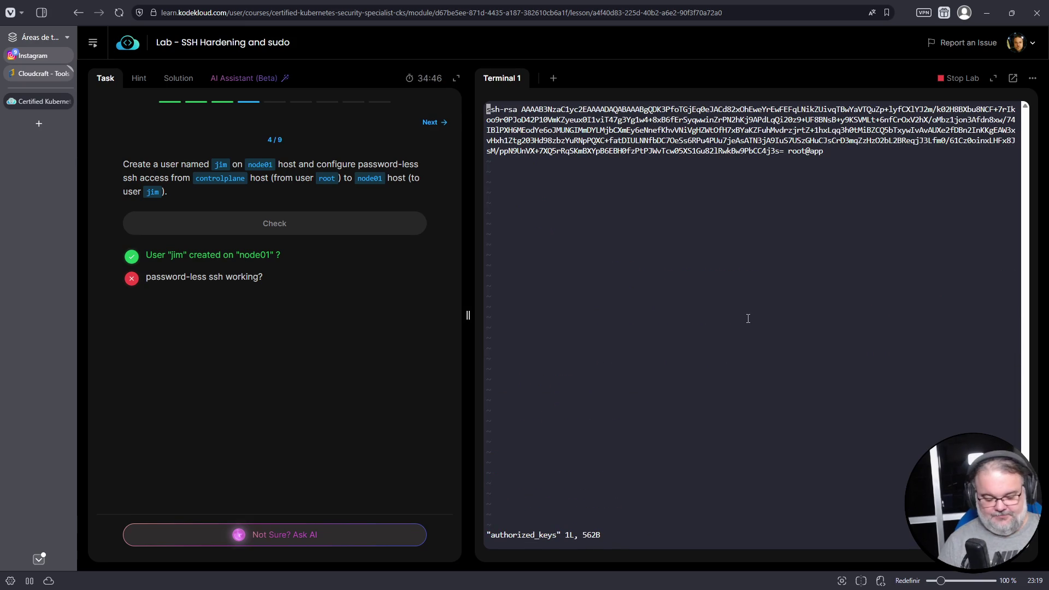
key(o)
right_click(748, 313)
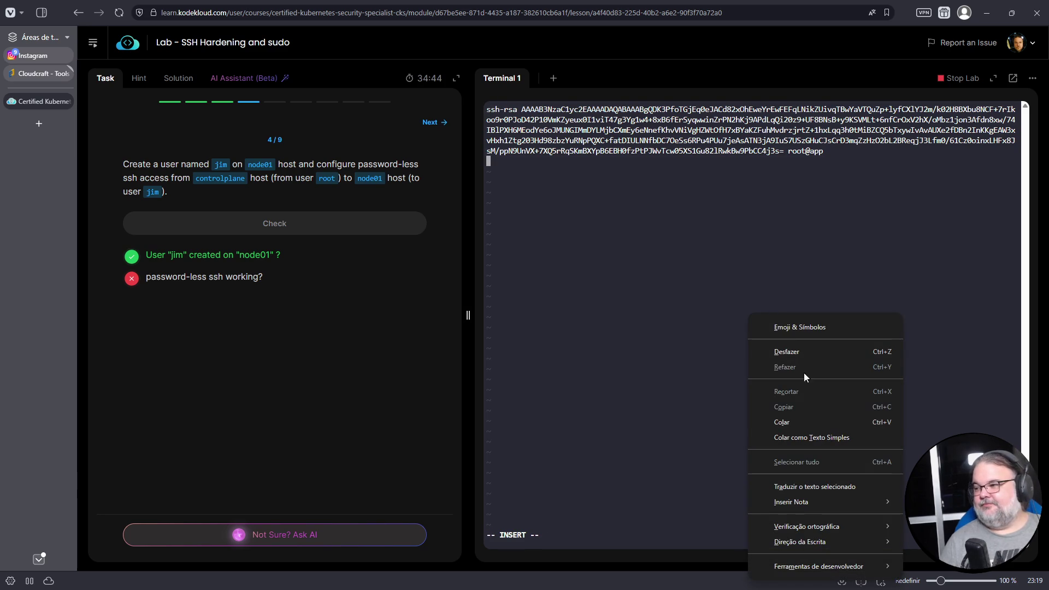
click(799, 421)
key(Escape)
text(:wq)
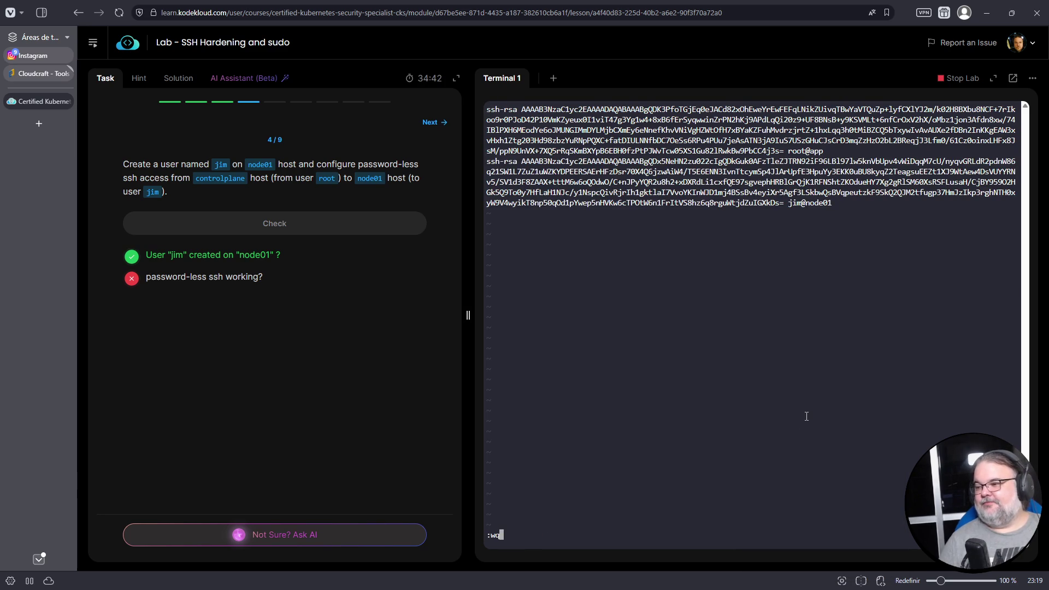
key(Return)
Step: Re-run the lab's task check
text(ssh node01)
key(Up)
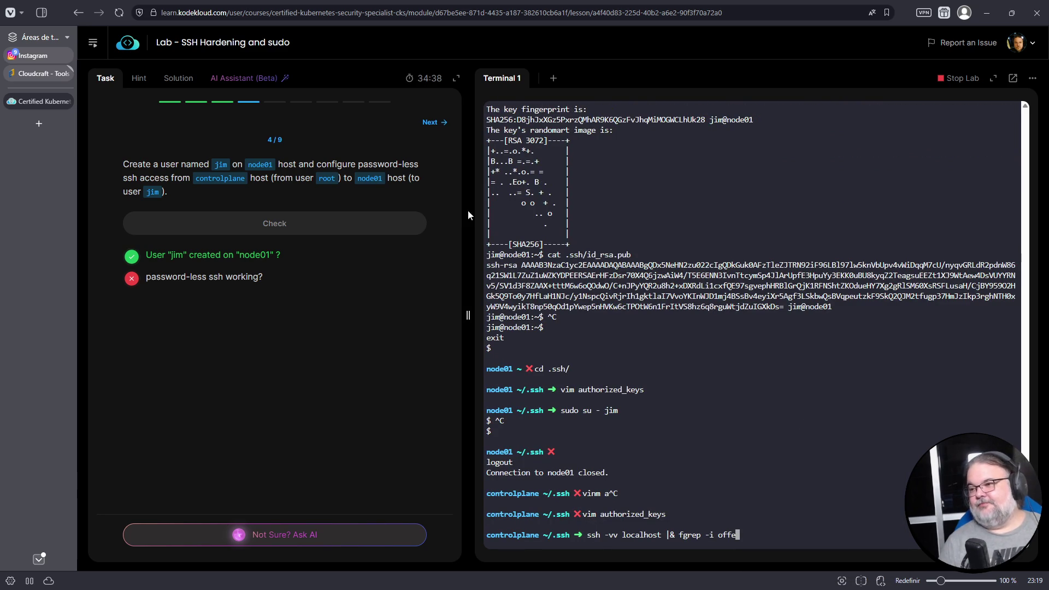
key(ctrl+c)
click(278, 222)
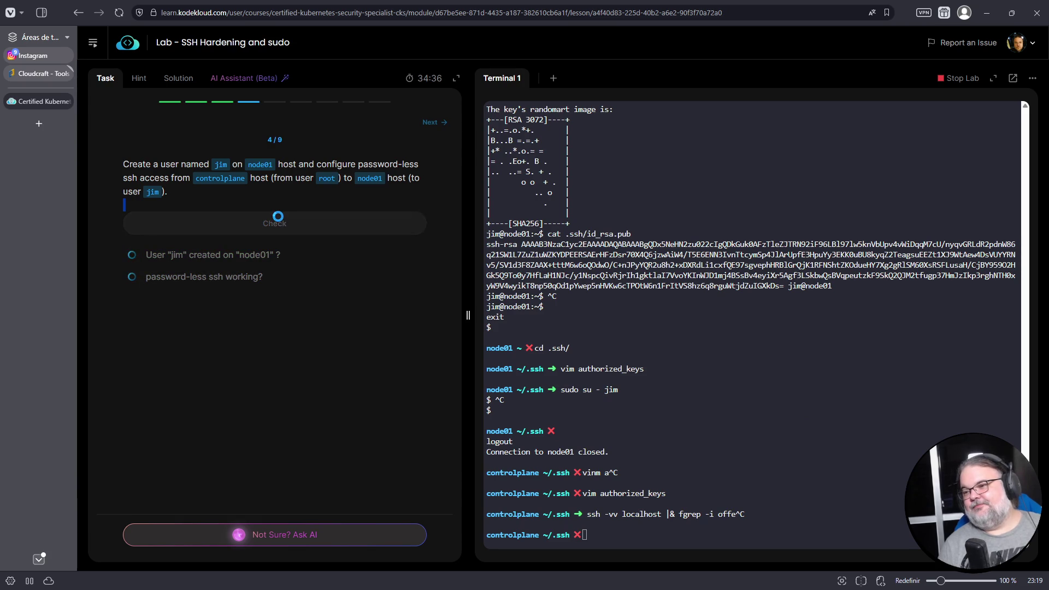
Step: SSH into node01 and switch to user jim with su - jim
click(513, 320)
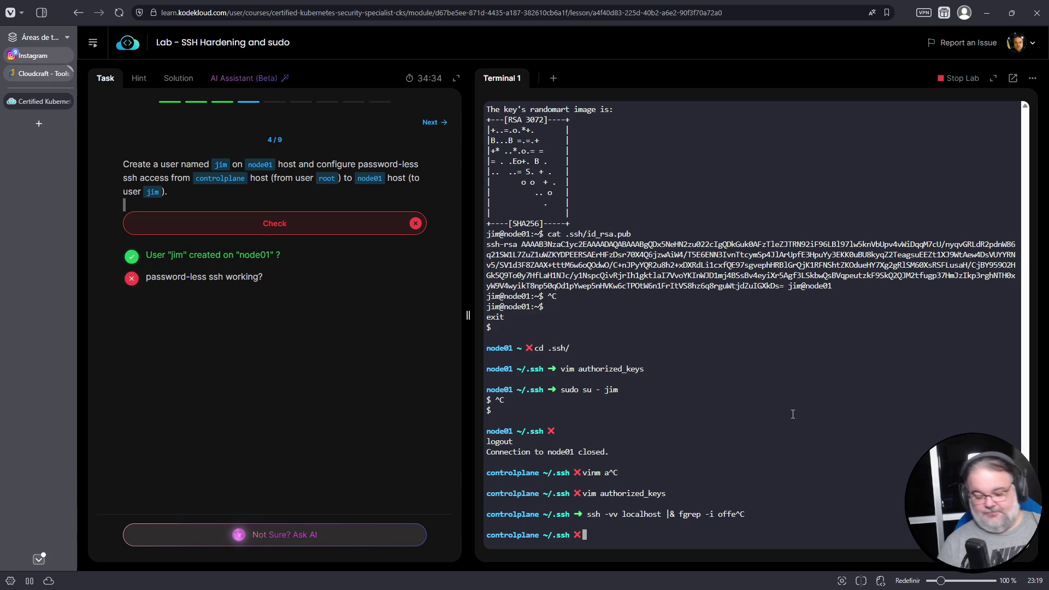
text(ssh node01)
key(Return)
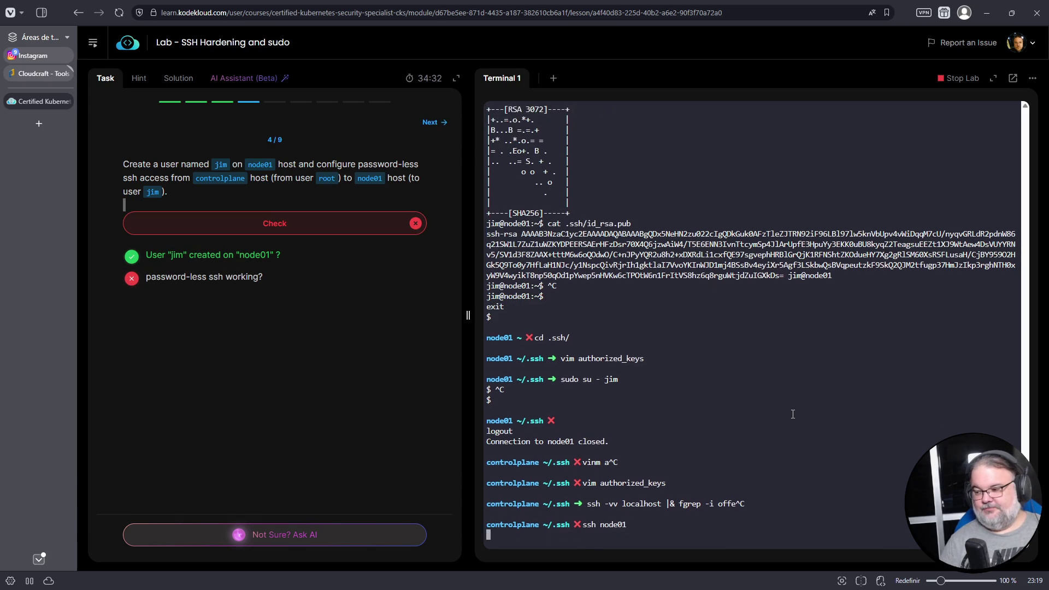
text(sudo -i)
key(ctrl+c)
text(su - jim)
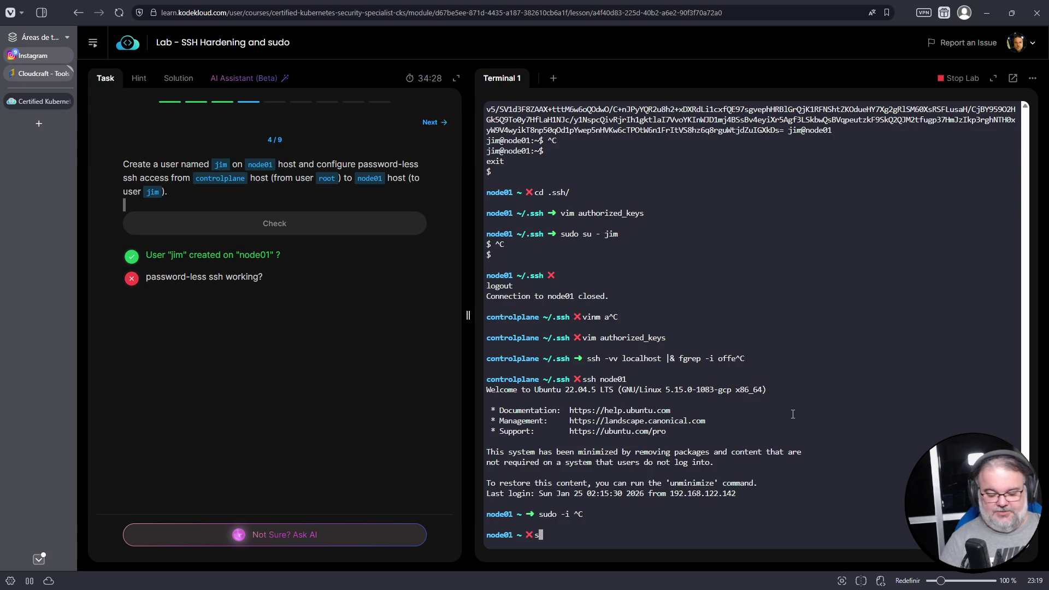
key(Return)
Step: SSH from node01 to controlplane as jim and accept its host key with yes
text(ssh )
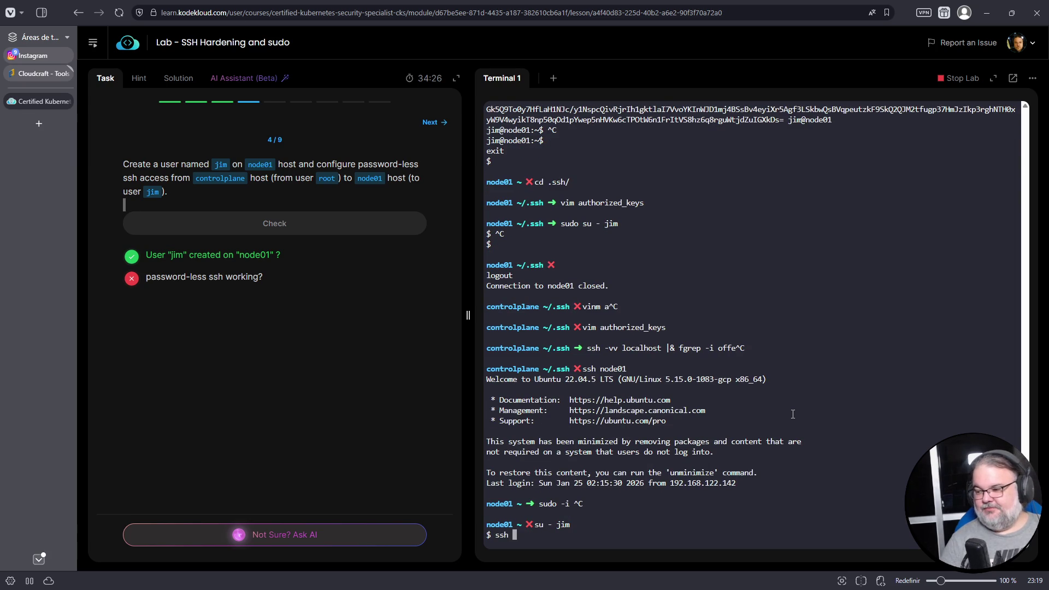
text(controlplane)
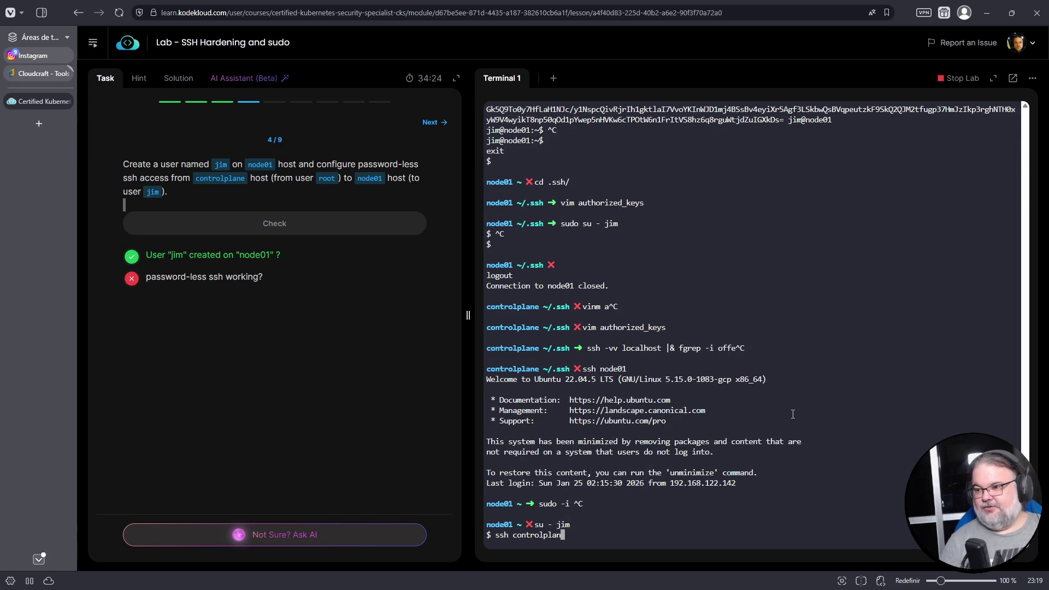
key(Return)
text(yes)
key(Return)
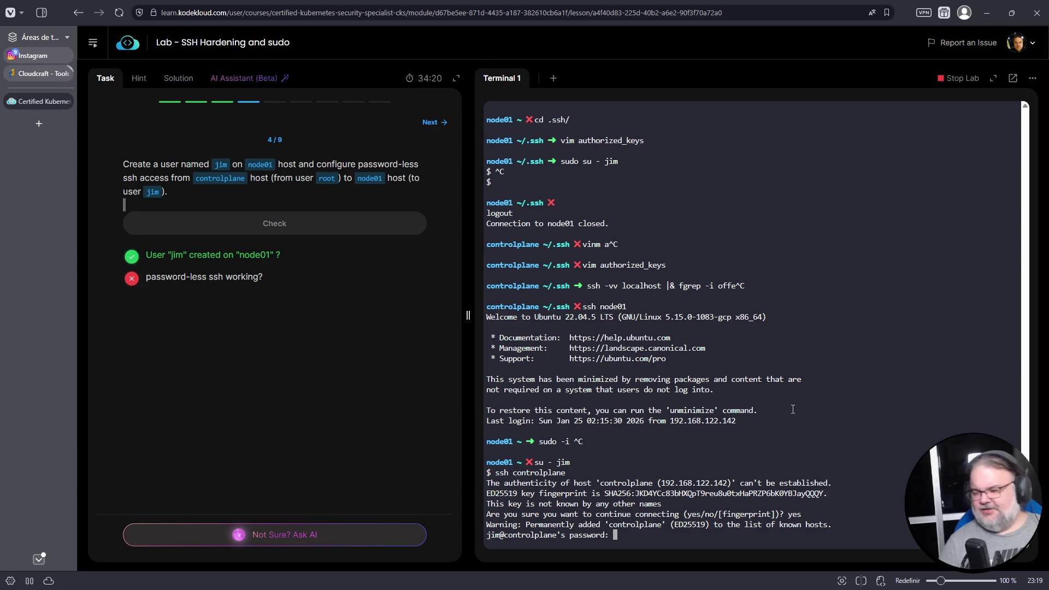
key(Return)
Step: List jim's .ssh folder with ls -la and start a /bin/bash shell
text(cd .ssh)
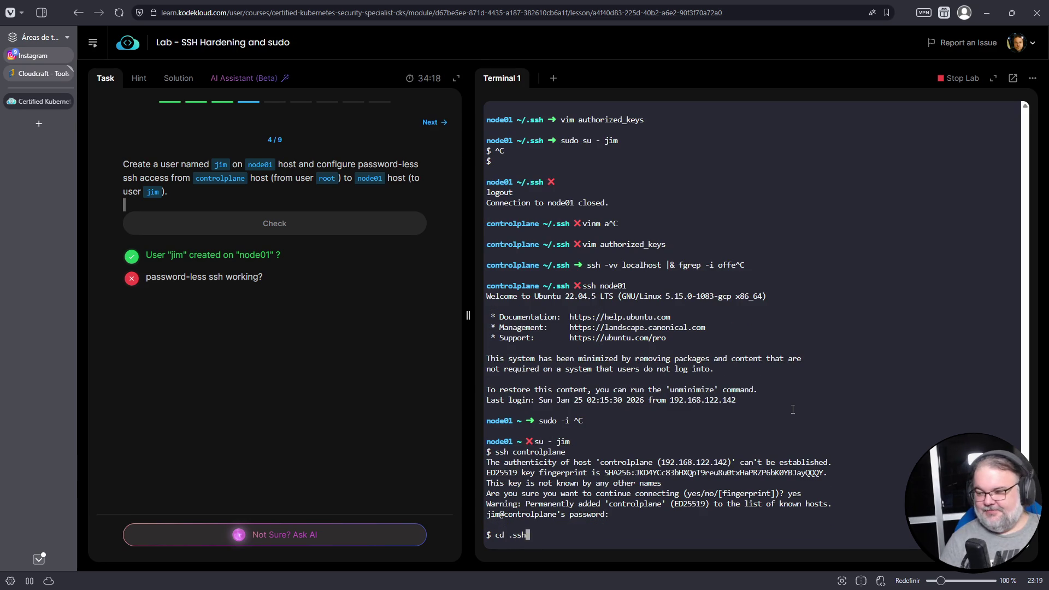
key(Return)
text(ls -la)
key(Return)
text(cat id)
key(ctrl+c)
text(/bin/bash)
key(Return)
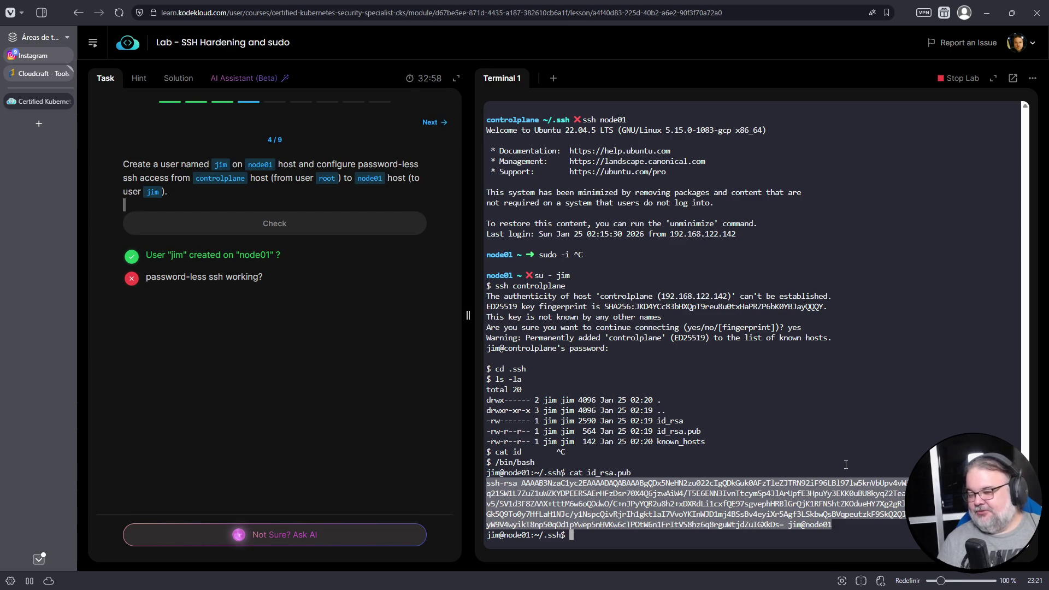
Step: Copy jim's displayed public key and return to a fresh prompt
right_click(771, 514)
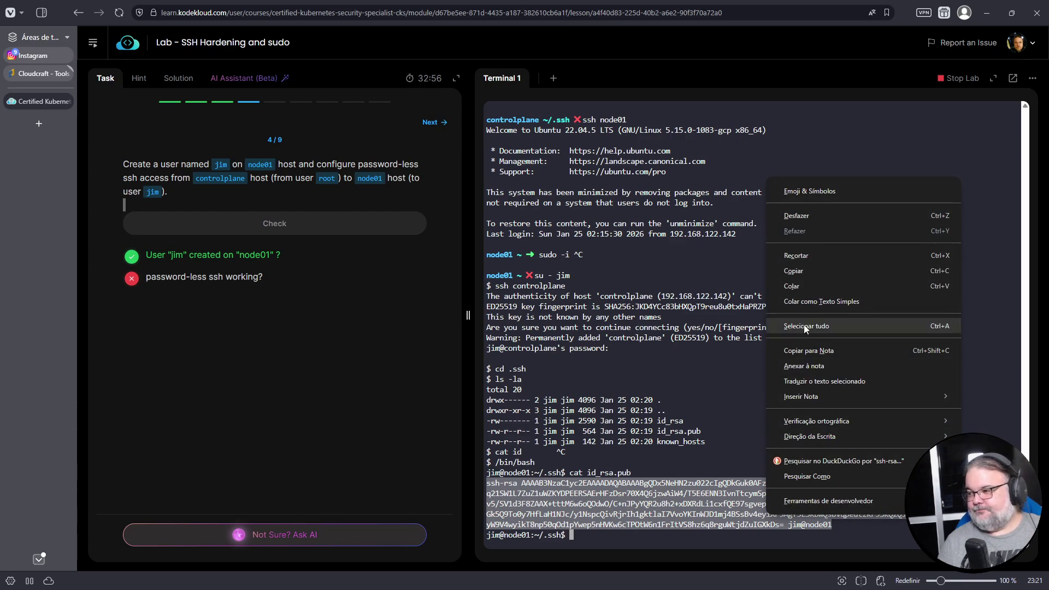
click(799, 284)
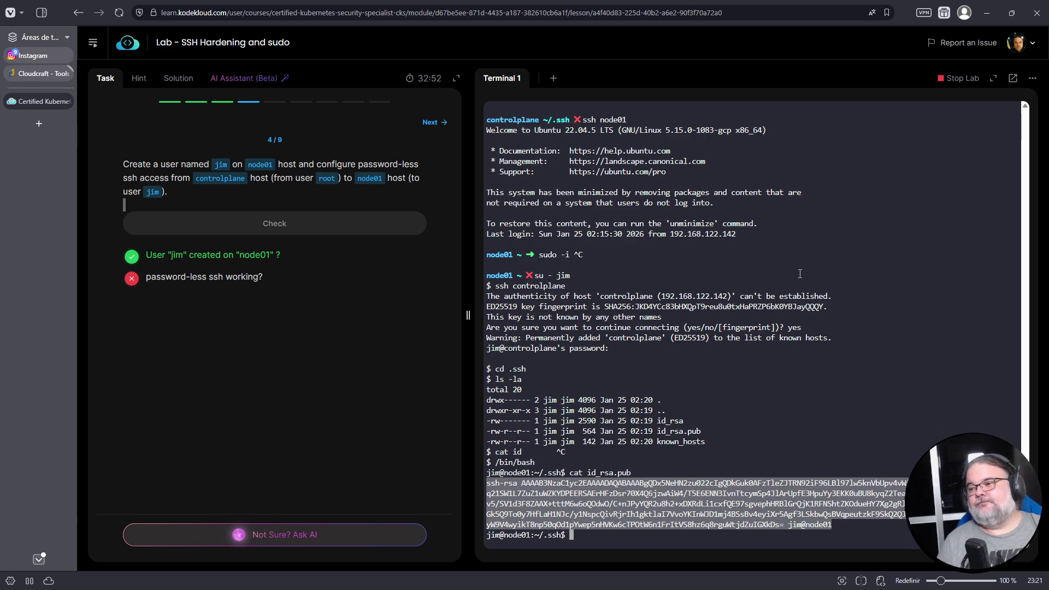
key(ctrl+c)
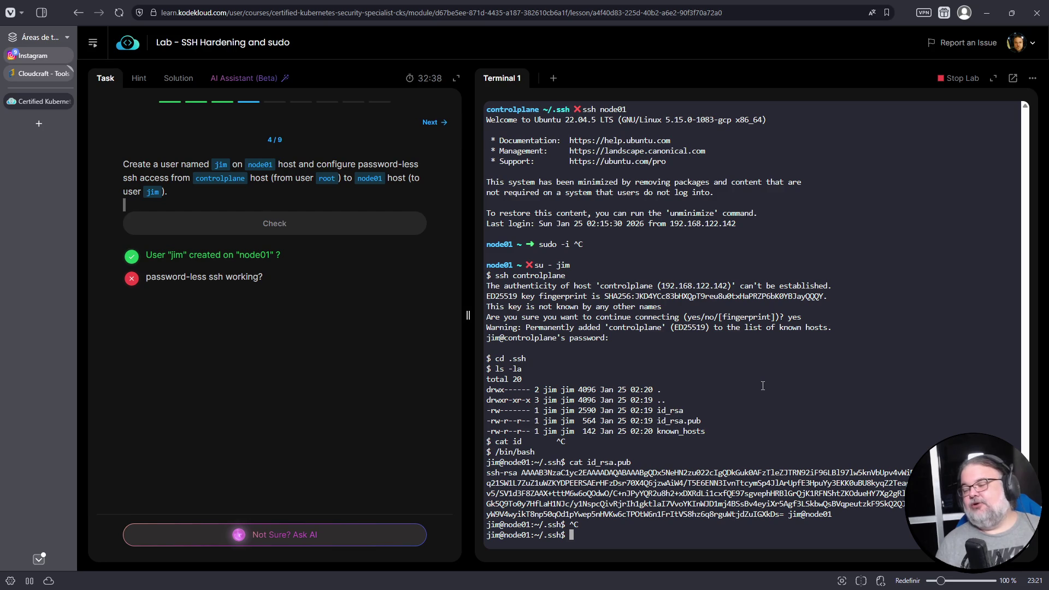
key(ctrl+c)
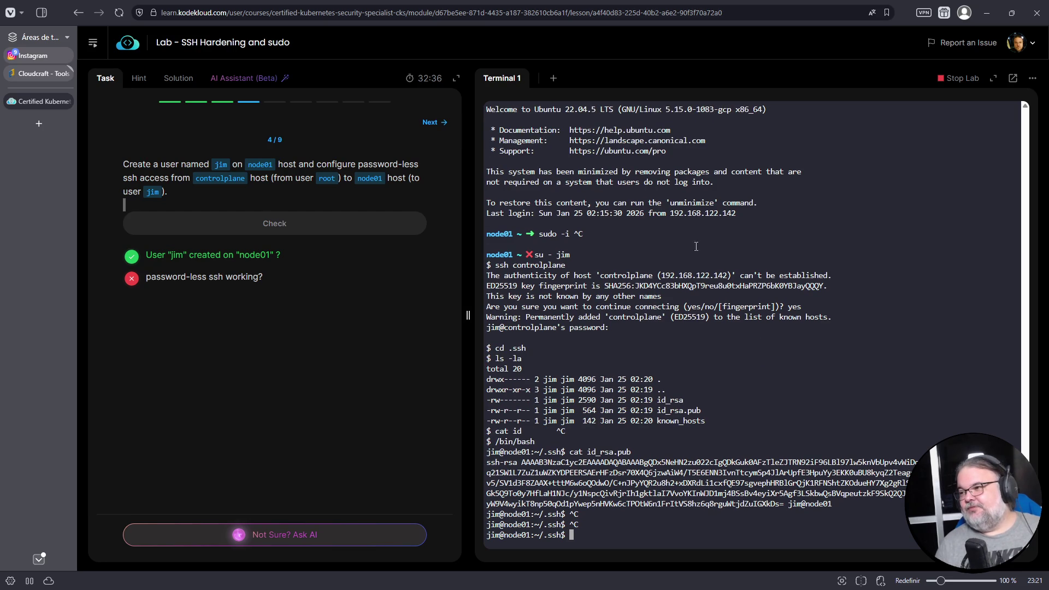
Step: Print root's public key with cat .ssh/id_rsa.pub in a second controlplane terminal
click(553, 79)
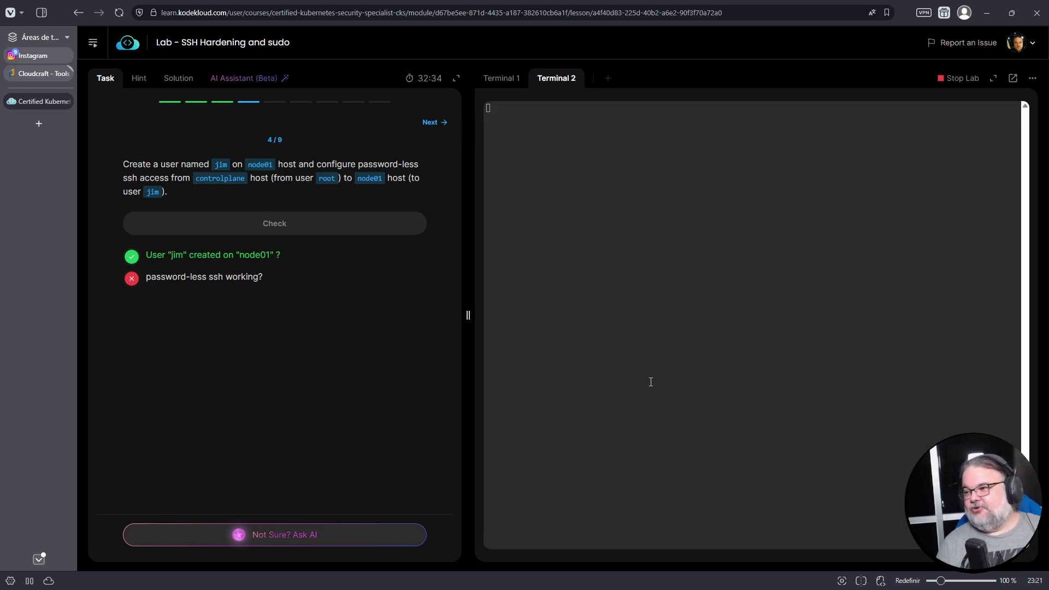
text(cat .ssh/i)
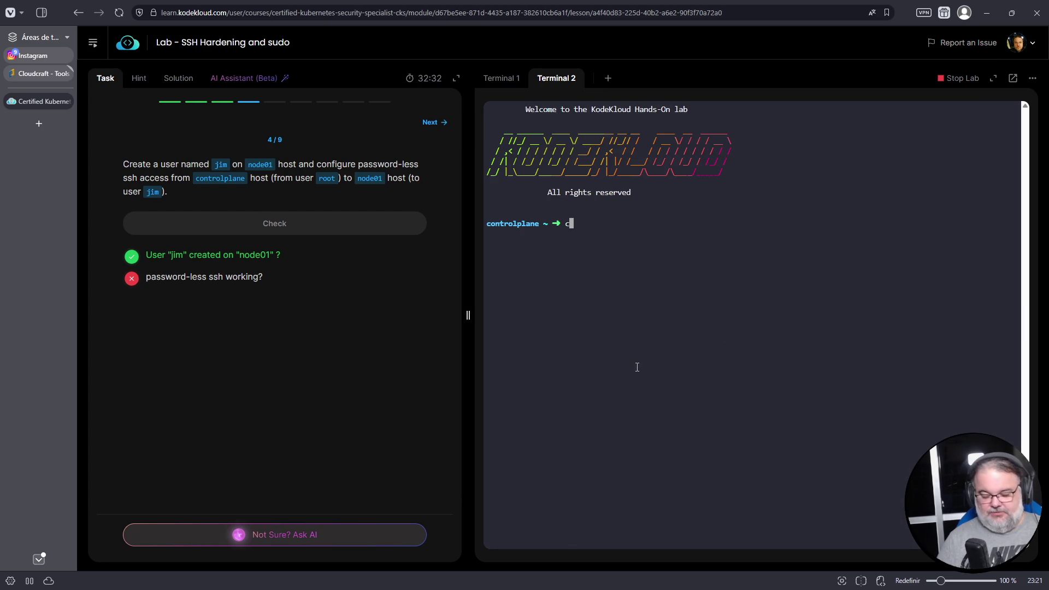
text(d_rsa.p)
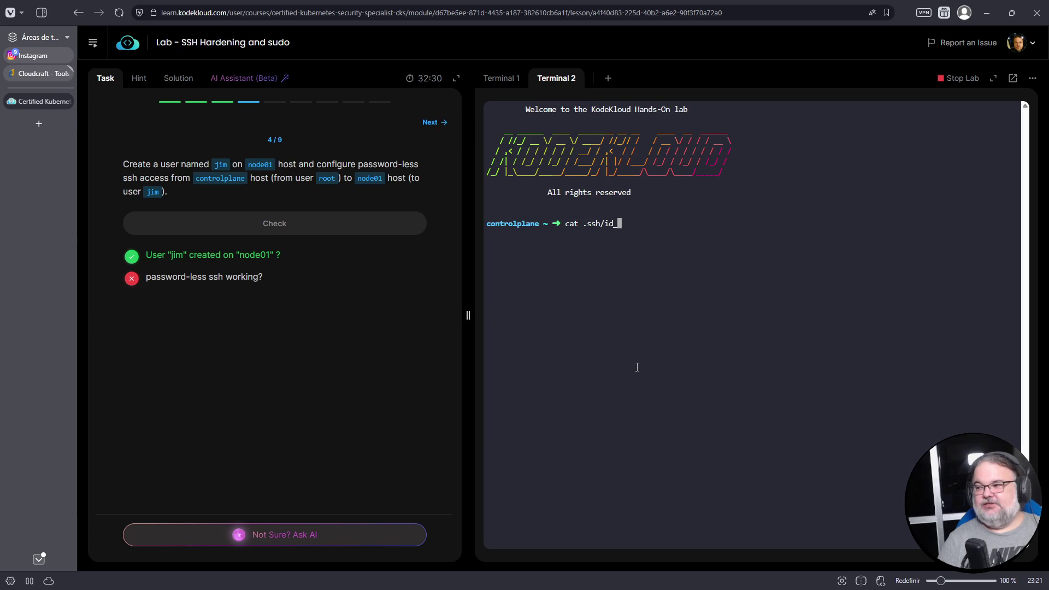
text(ub)
key(Return)
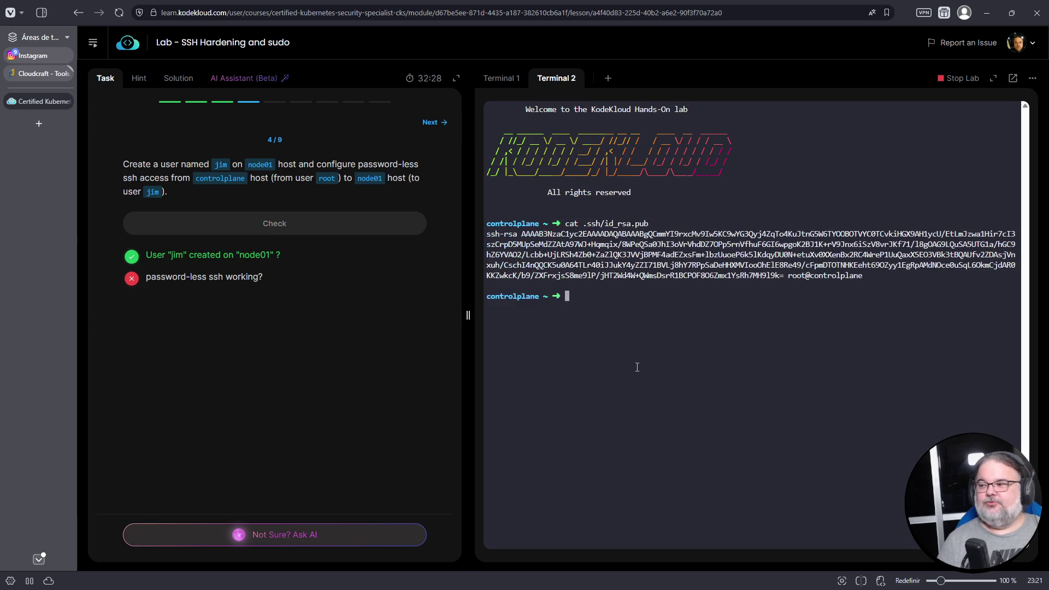
Step: Copy the printed public key and return to the node01 terminal running as jim
mouse_move(867, 275)
mouse_down()
mouse_move(492, 250)
mouse_move(487, 234)
mouse_up()
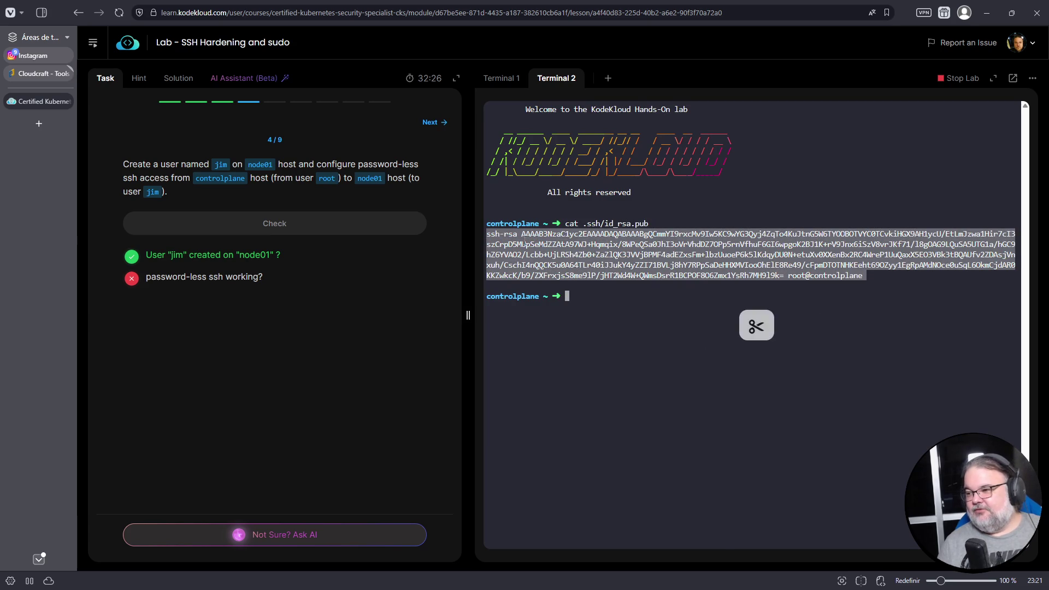
right_click(526, 240)
click(562, 334)
click(501, 78)
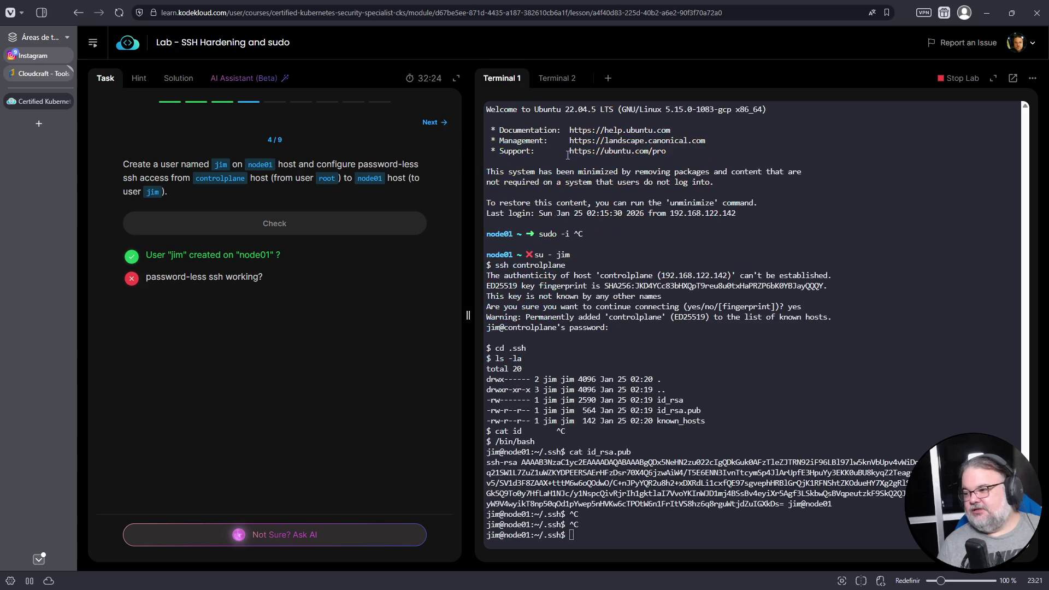
Step: Open jim's authorized_keys file in vim
text(vim aa)
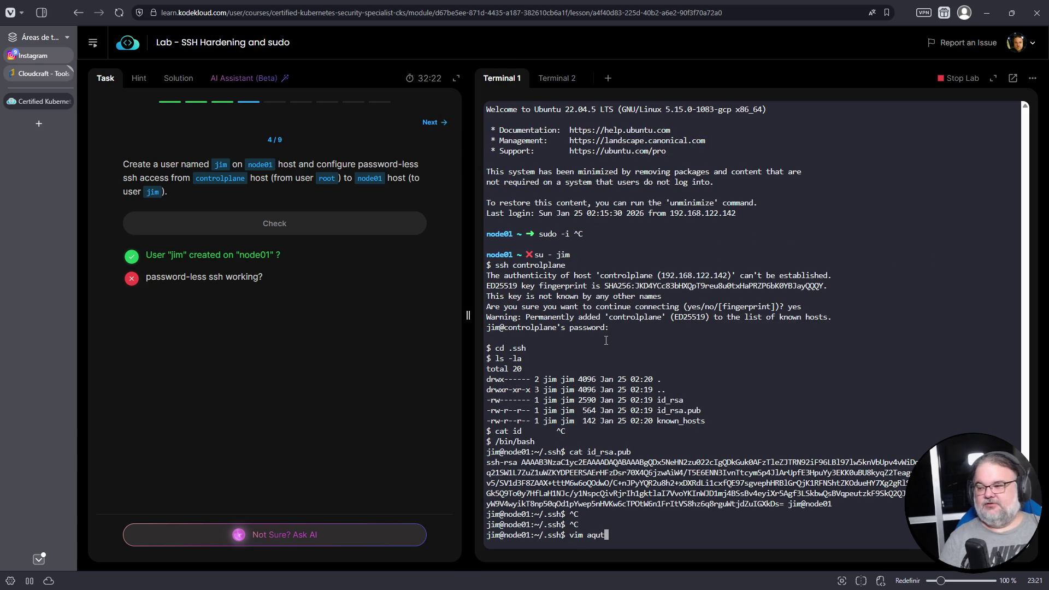
key(BackSpace)
text(utho)
key(BackSpace)
key(BackSpace)
key(BackSpace)
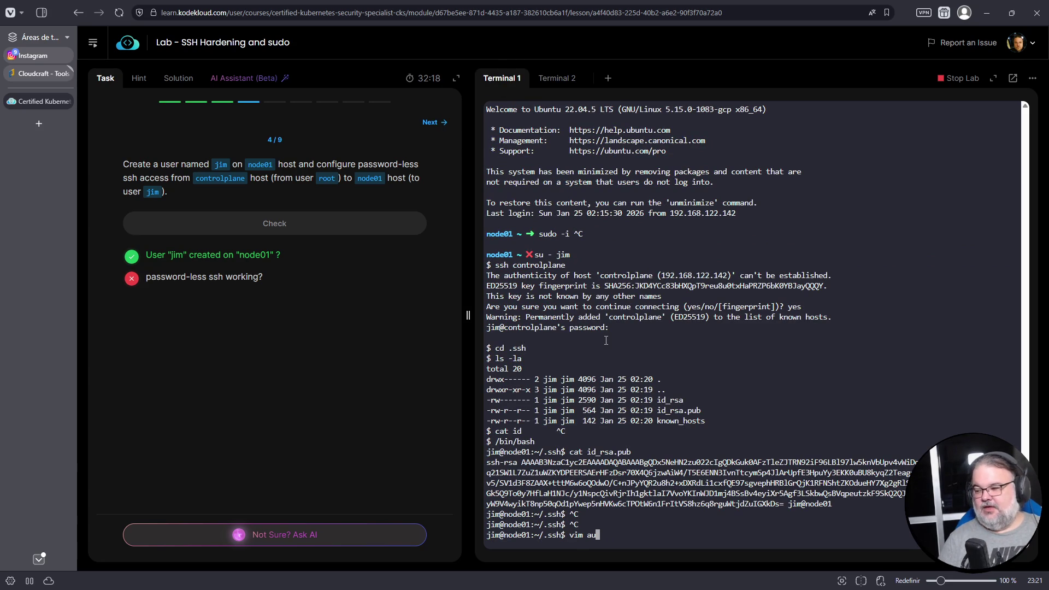
text(thori)
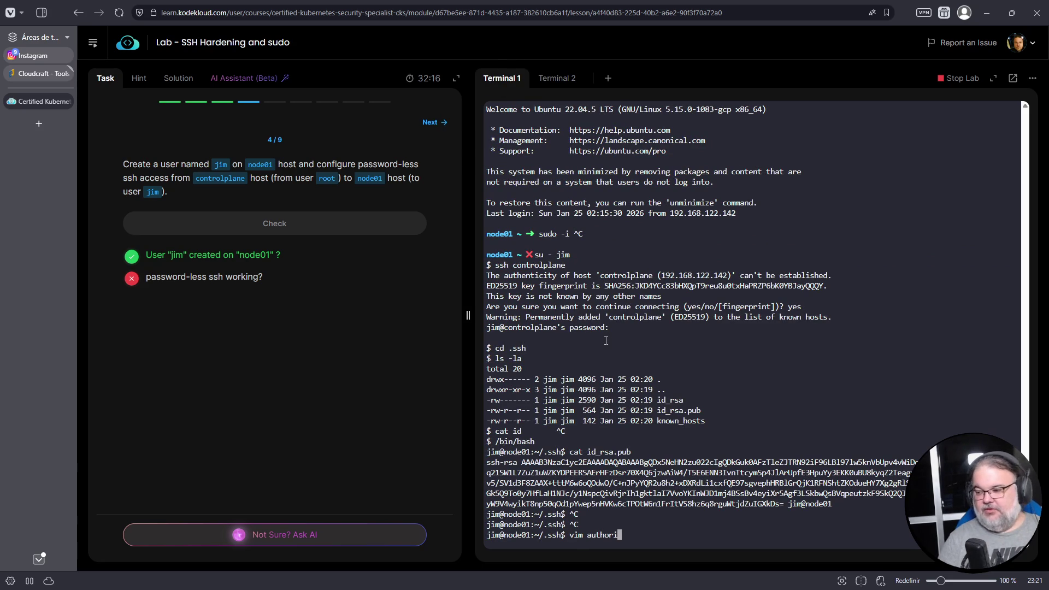
text(zed)
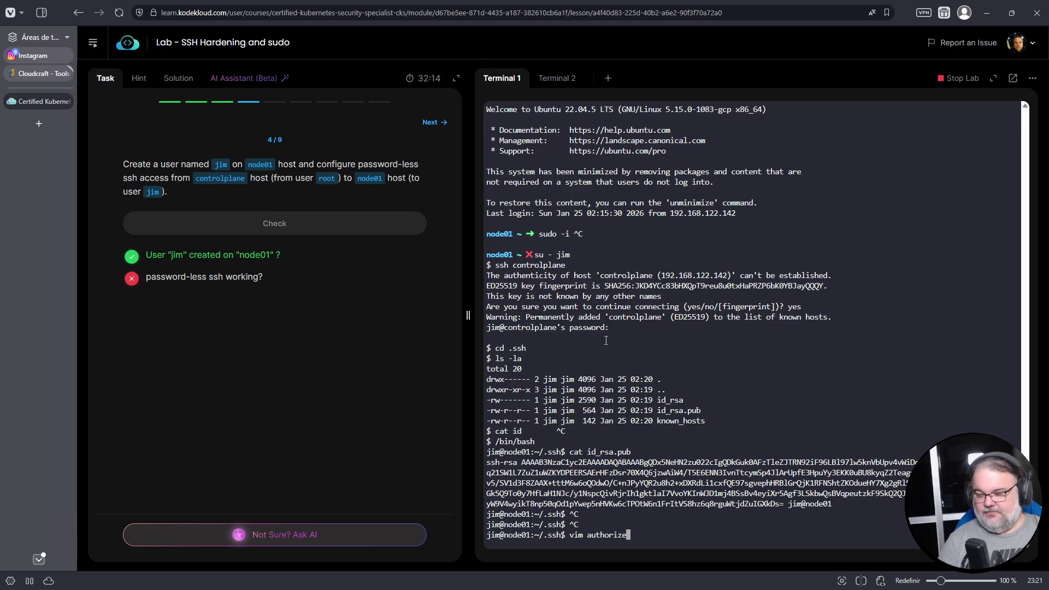
text(_keys)
key(Return)
Step: Paste root's public key, save with :wq, and run the lab's task check
key(i)
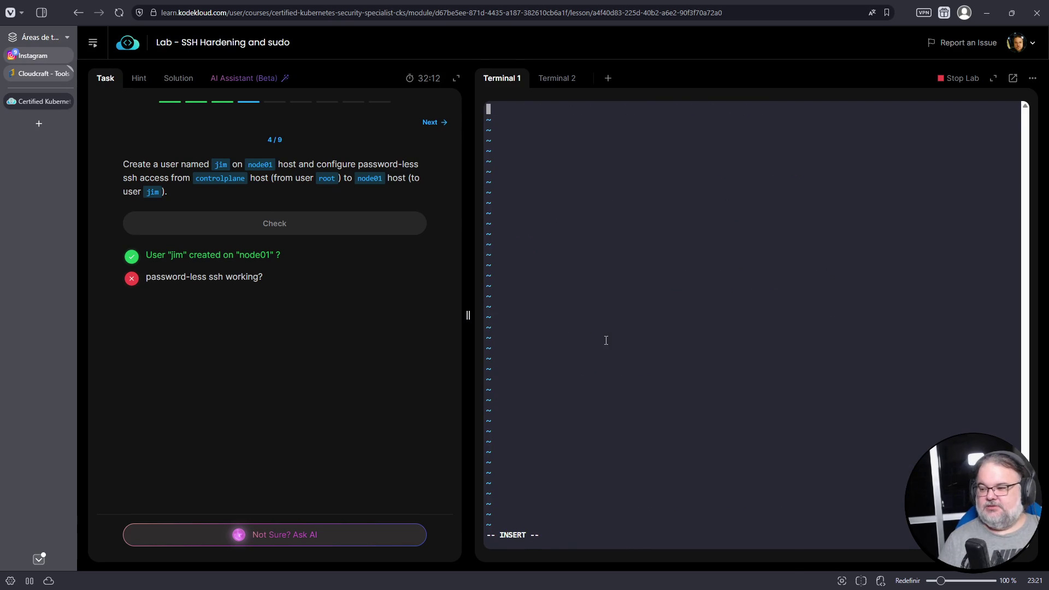
right_click(648, 317)
click(694, 424)
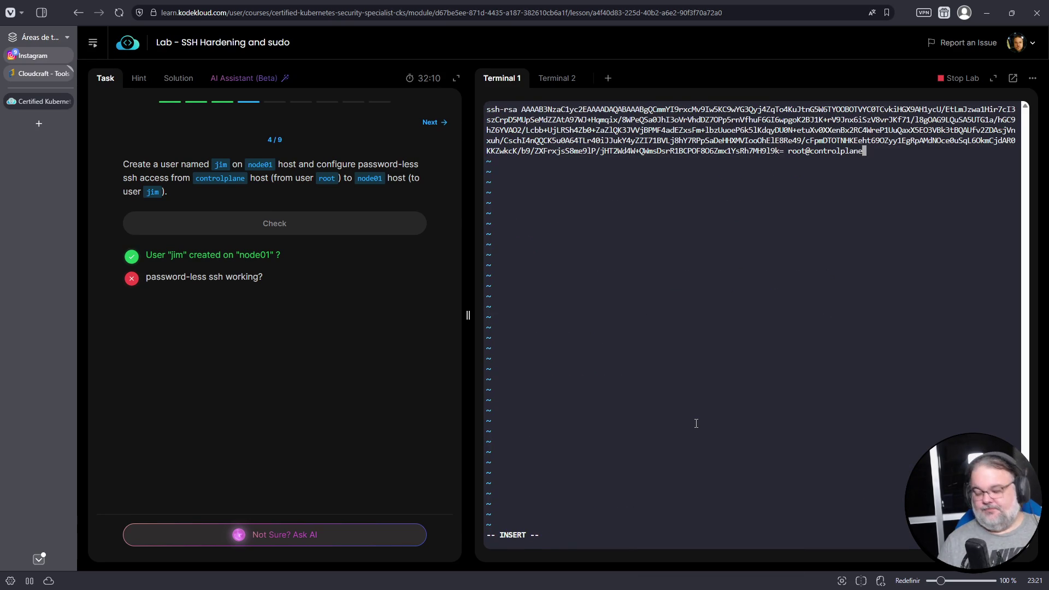
key(Escape)
text(:wq)
key(Return)
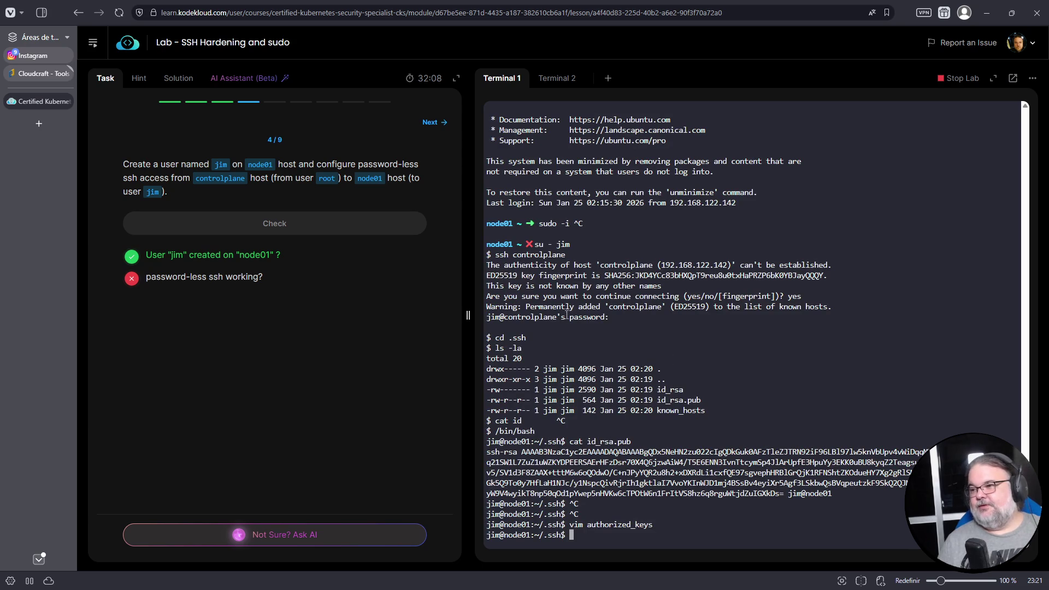
click(266, 224)
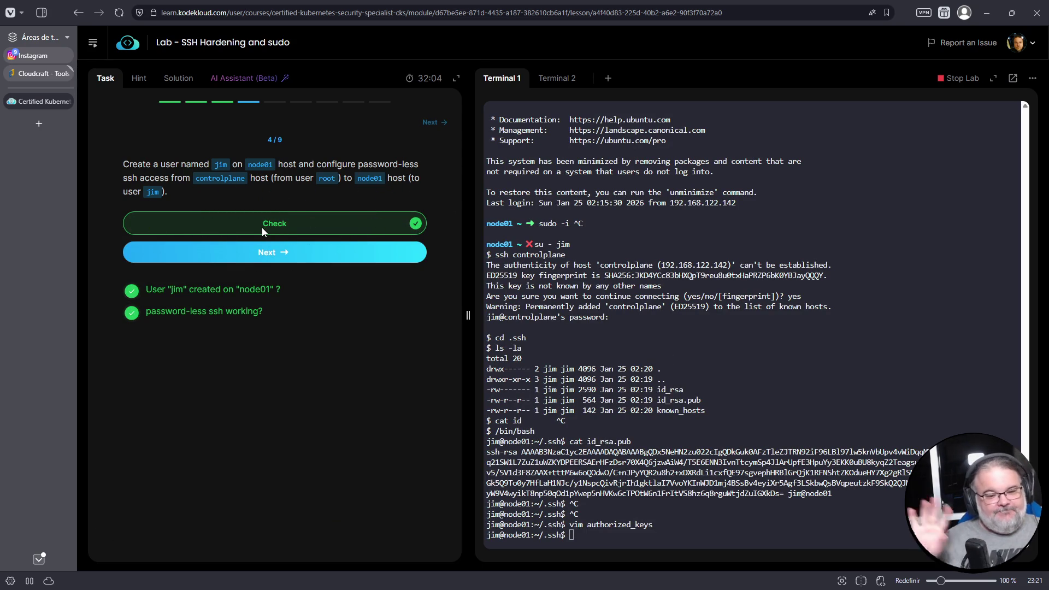
Step: In a new start-page tab, search for 'duck duck go maps'
click(39, 124)
click(256, 13)
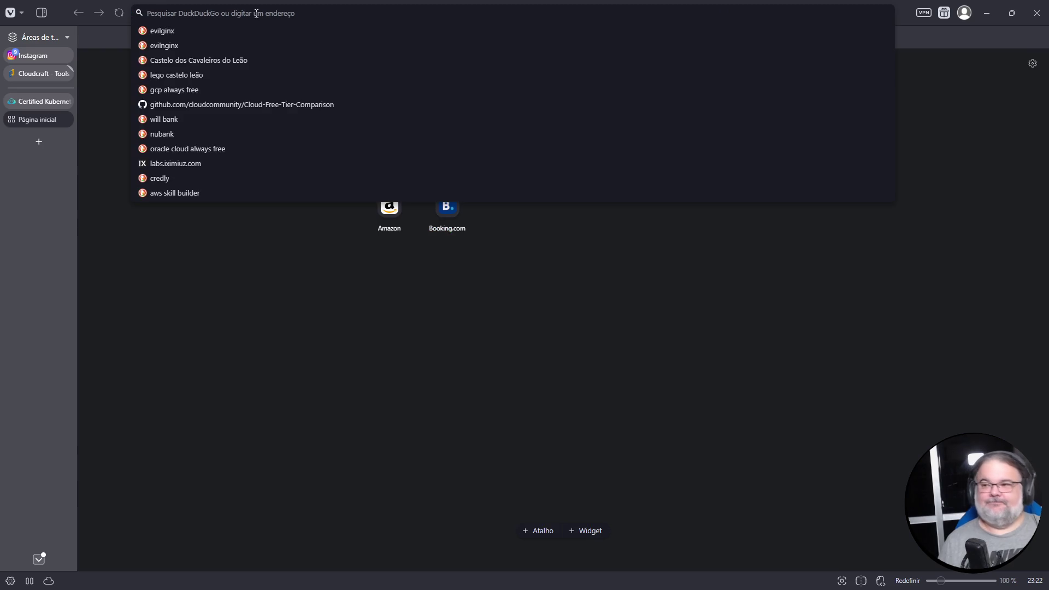
text(maps.)
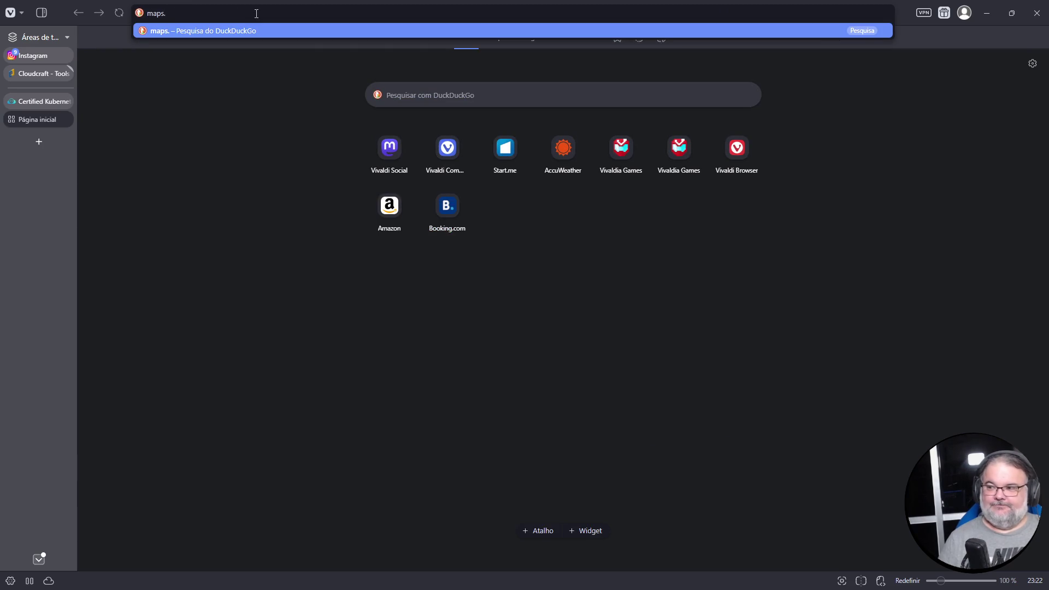
key(Escape)
click(498, 97)
text(duck duck go m)
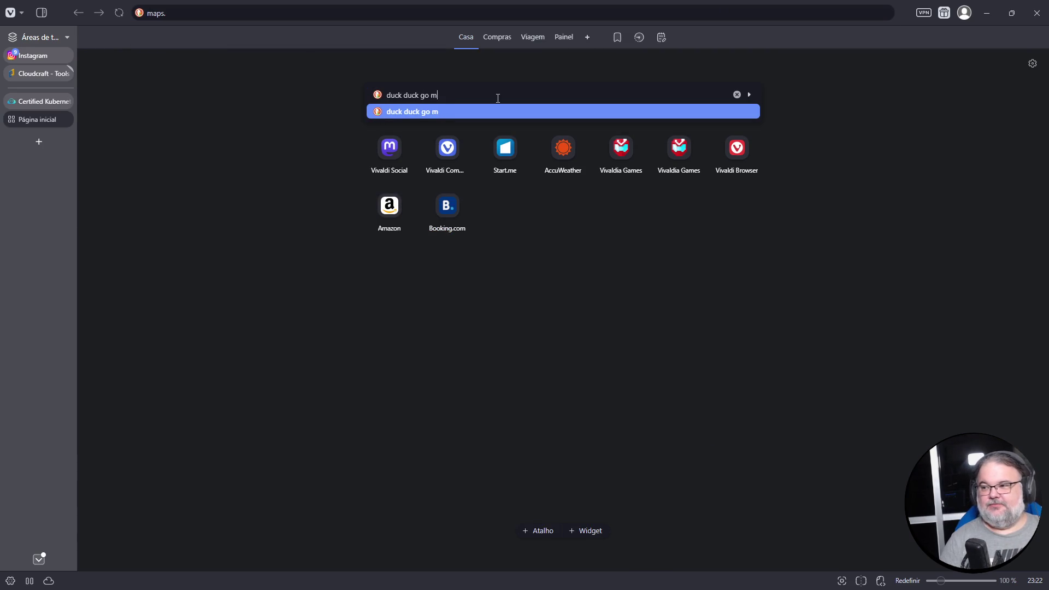
text(aps)
key(Return)
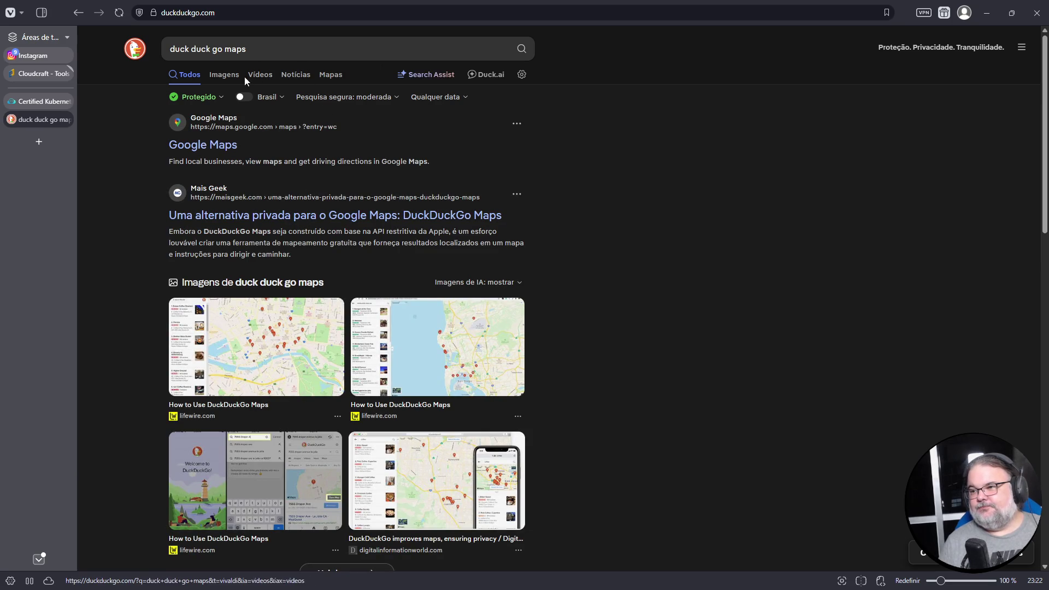
Step: Switch the results to the maps view, then pan and zoom out around Recife
scroll(447, 289, down, 5)
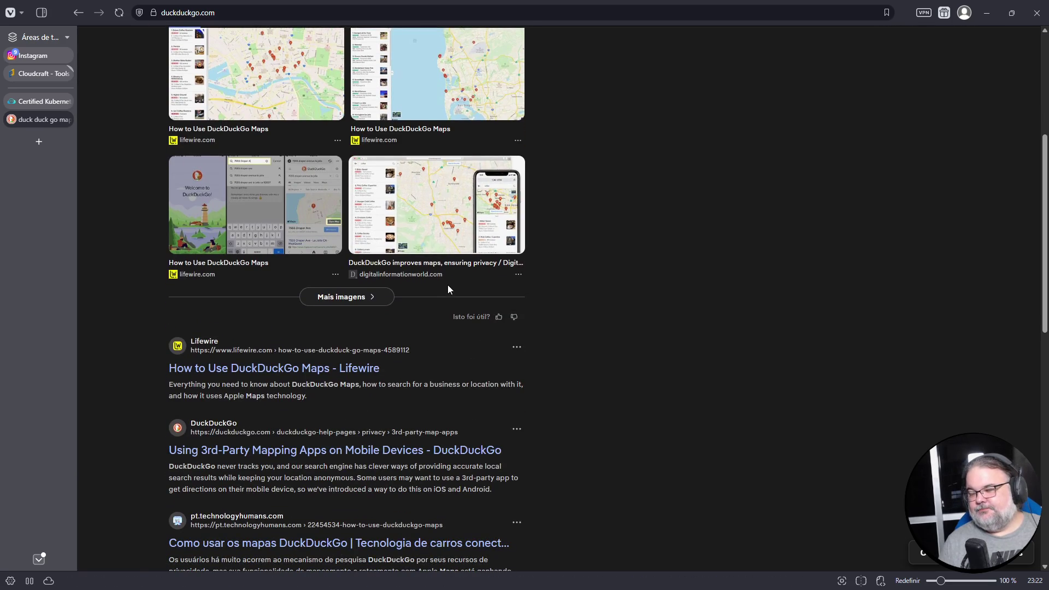
scroll(447, 290, up, 5)
click(330, 75)
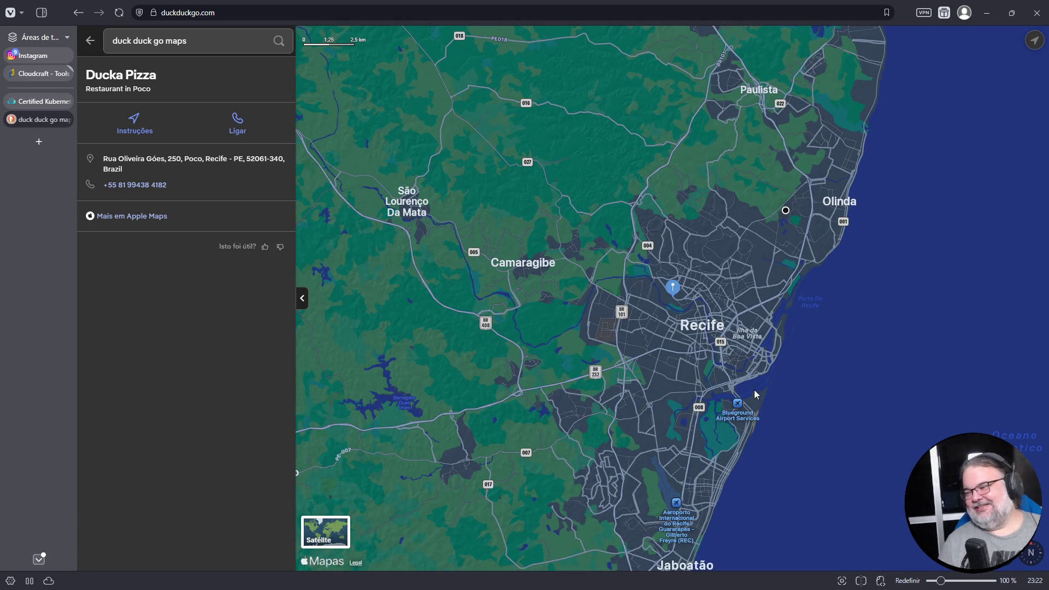
drag(754, 389, 675, 273)
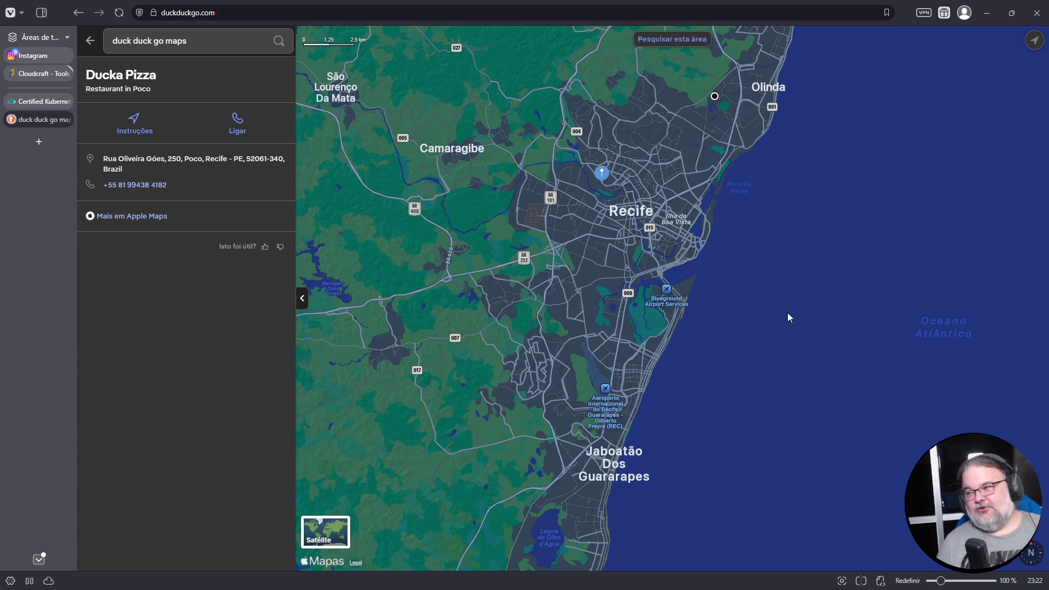
scroll(756, 334, down, 1)
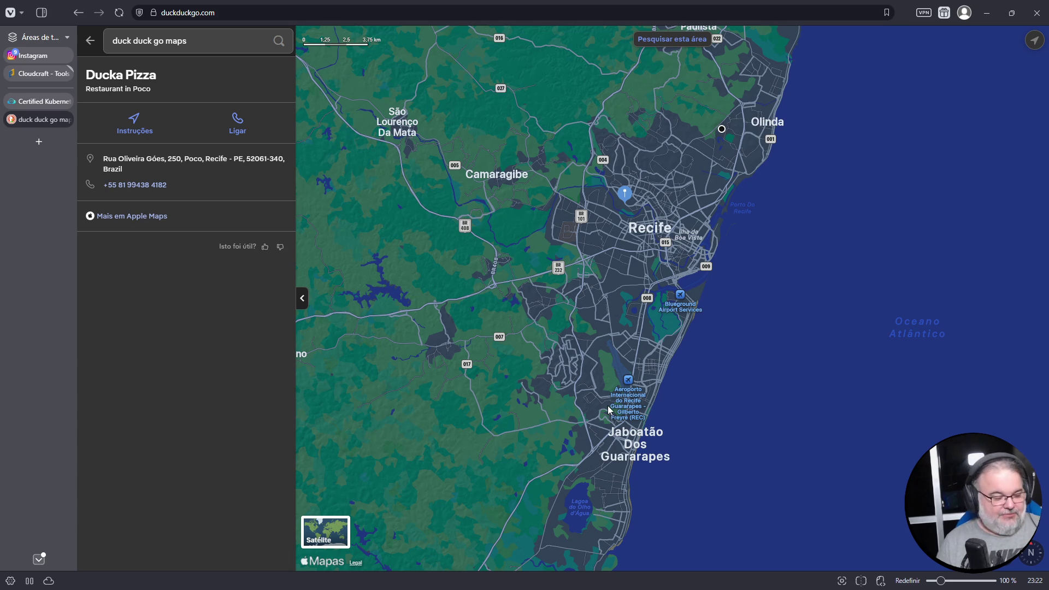
click(626, 11)
key(ctrl+t)
text(www.google.com)
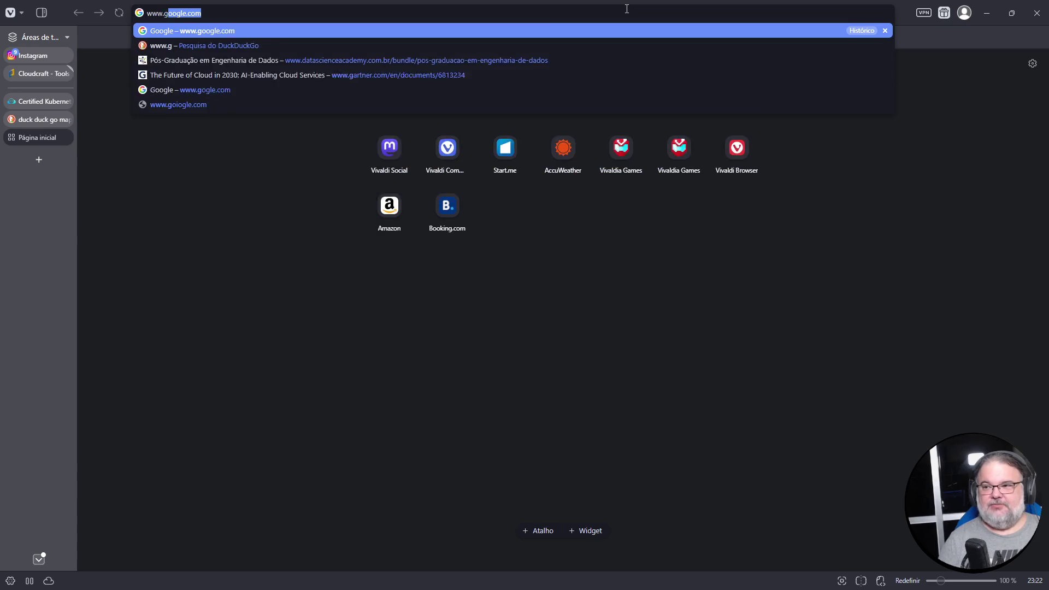
key(Return)
Step: Search 'canoas temperatura' and open Climatempo's 15-day forecast for Canoas
click(440, 245)
text(canoas temperatura)
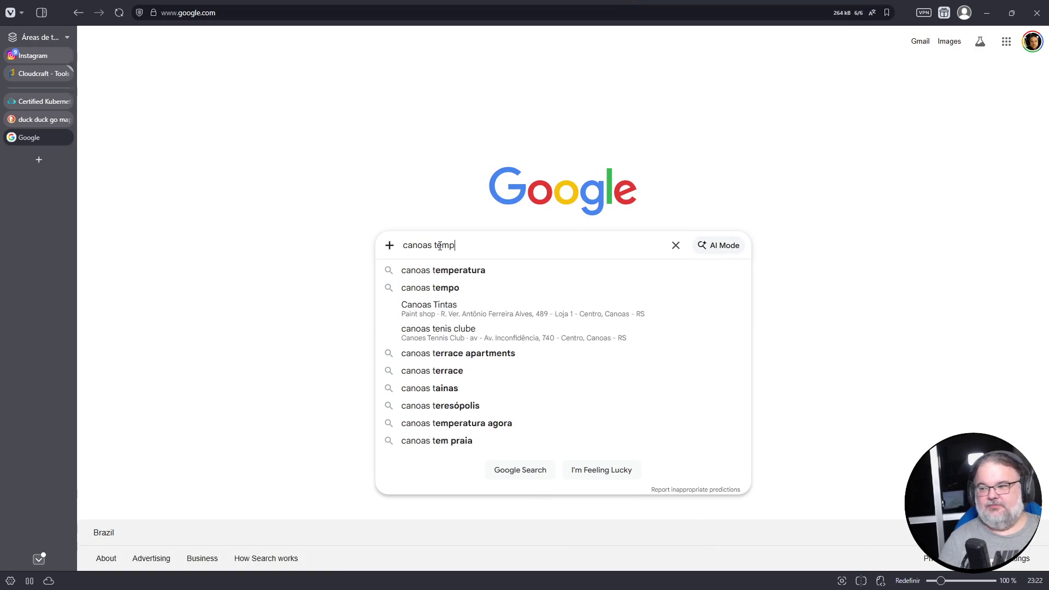
key(Return)
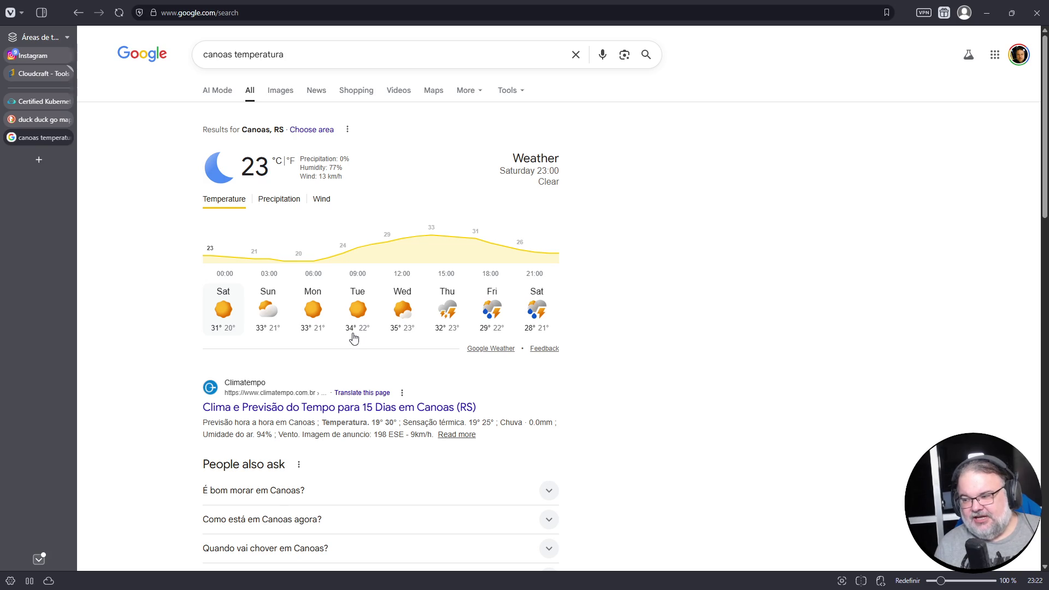
scroll(418, 379, down, 4)
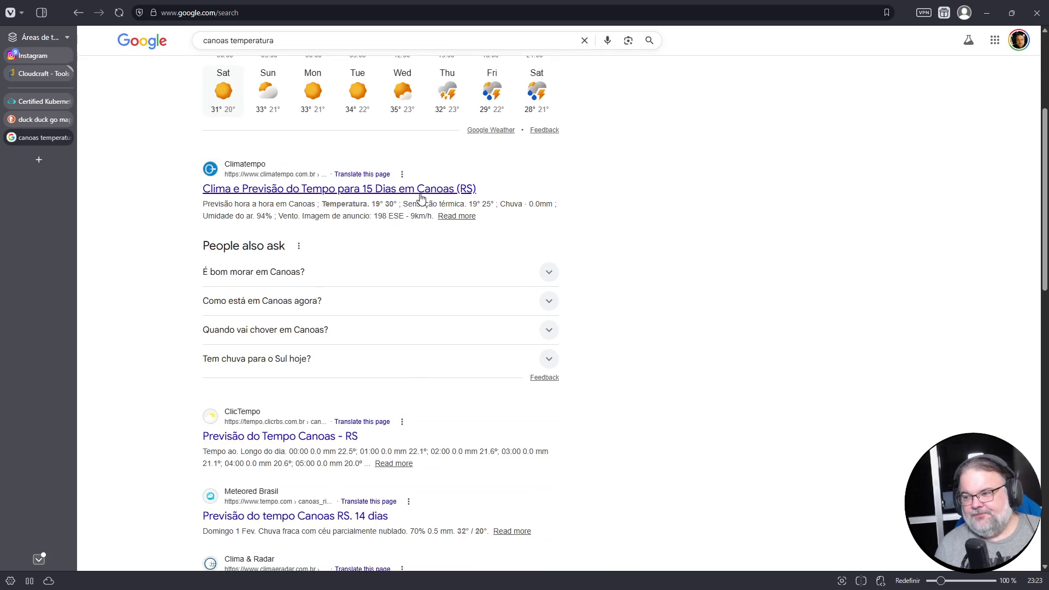
click(407, 189)
Step: Dismiss the ad popup and duplicate the Canoas forecast page into a new tab
scroll(541, 396, down, 3)
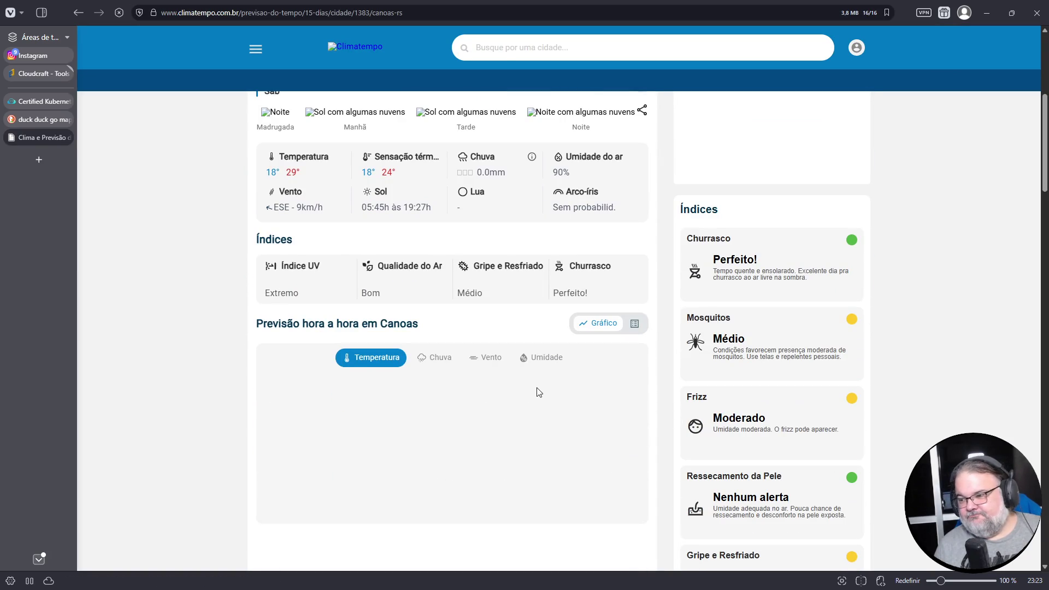
scroll(499, 396, down, 2)
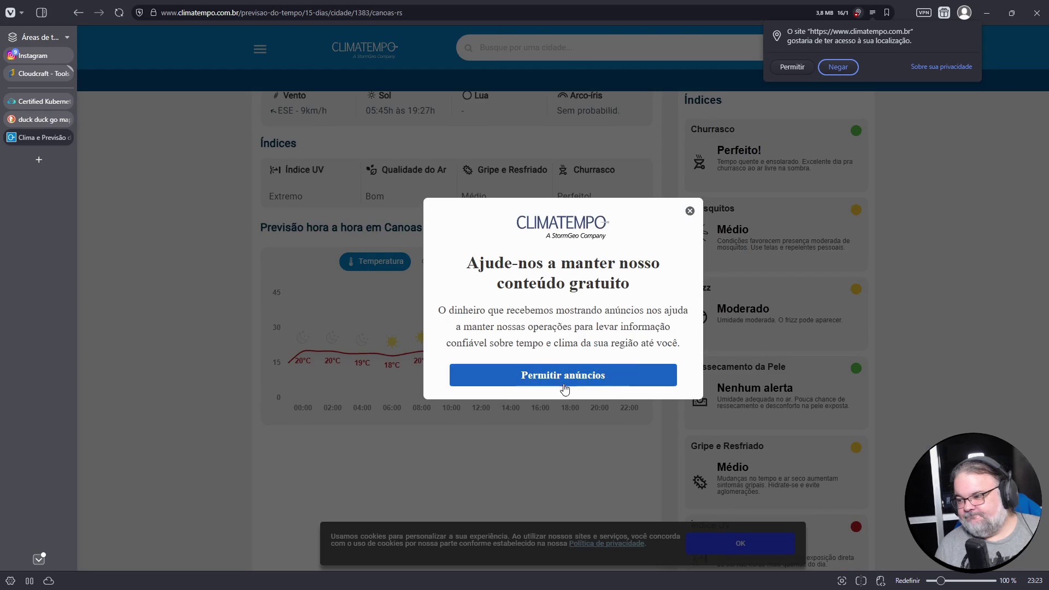
click(624, 205)
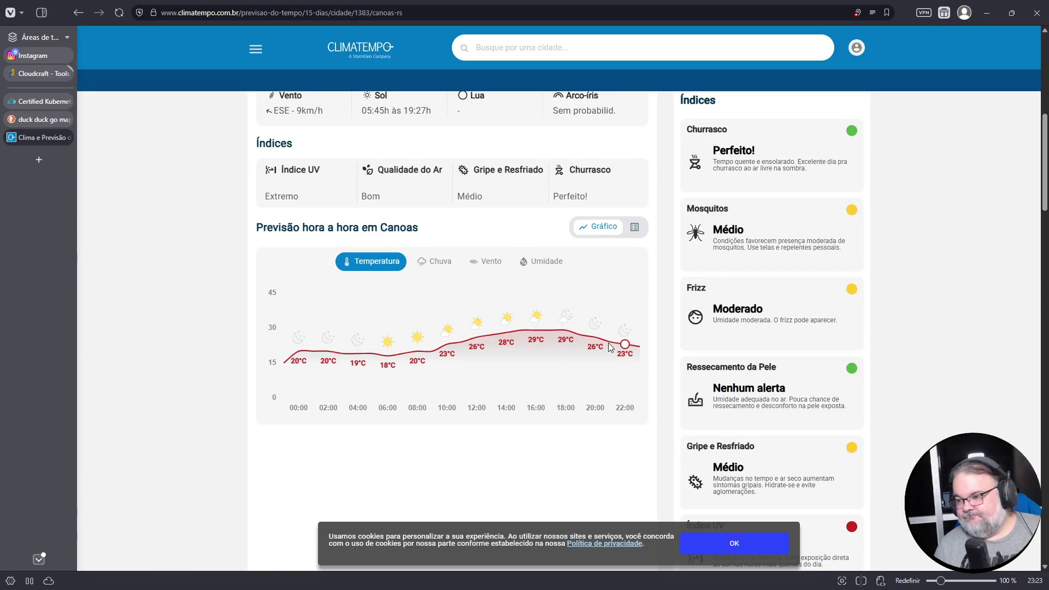
scroll(610, 348, down, 2)
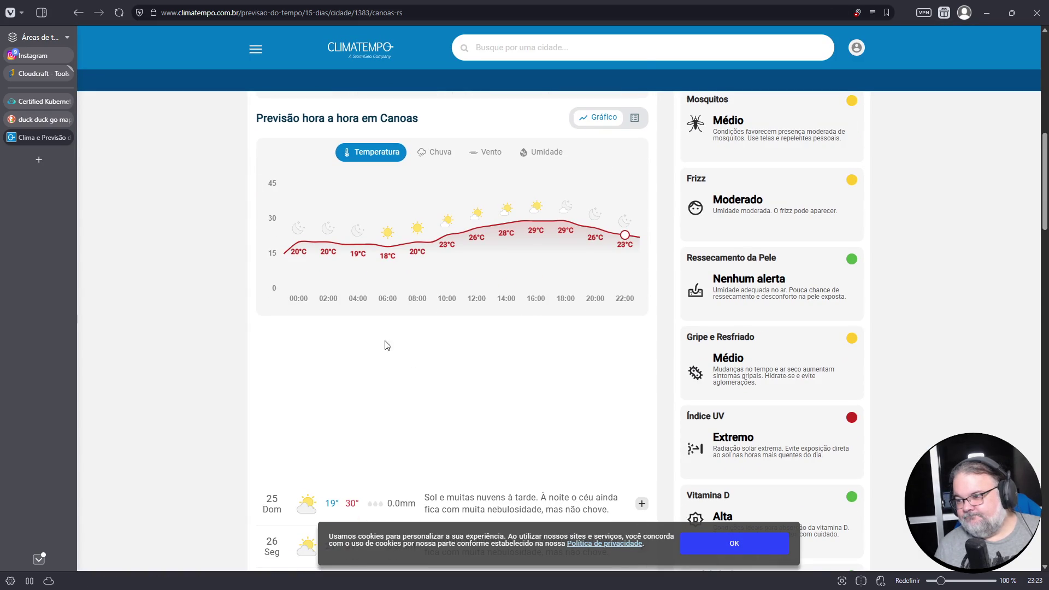
scroll(374, 334, down, 5)
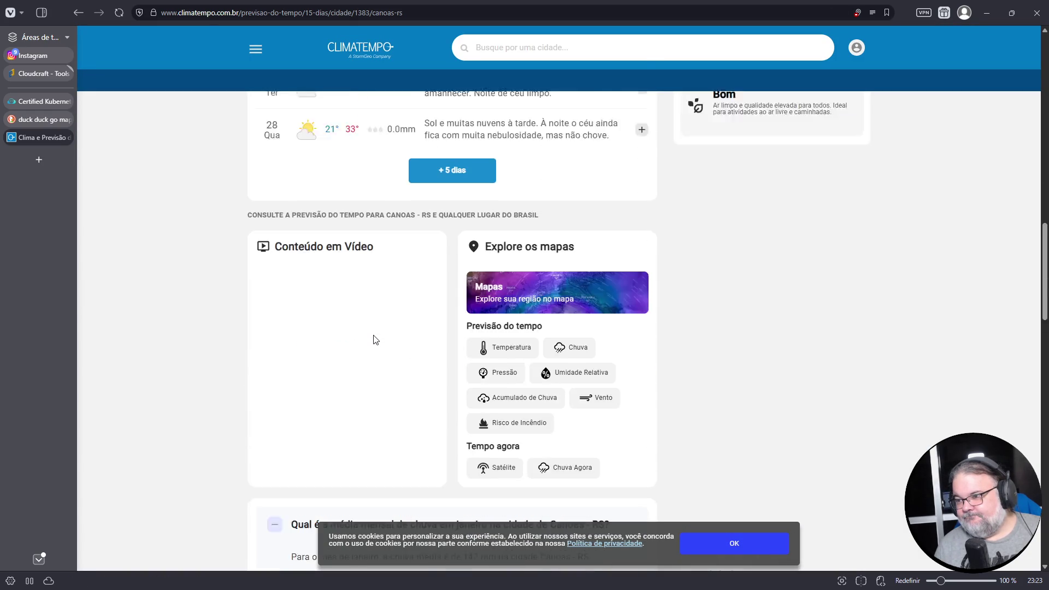
scroll(480, 381, up, 10)
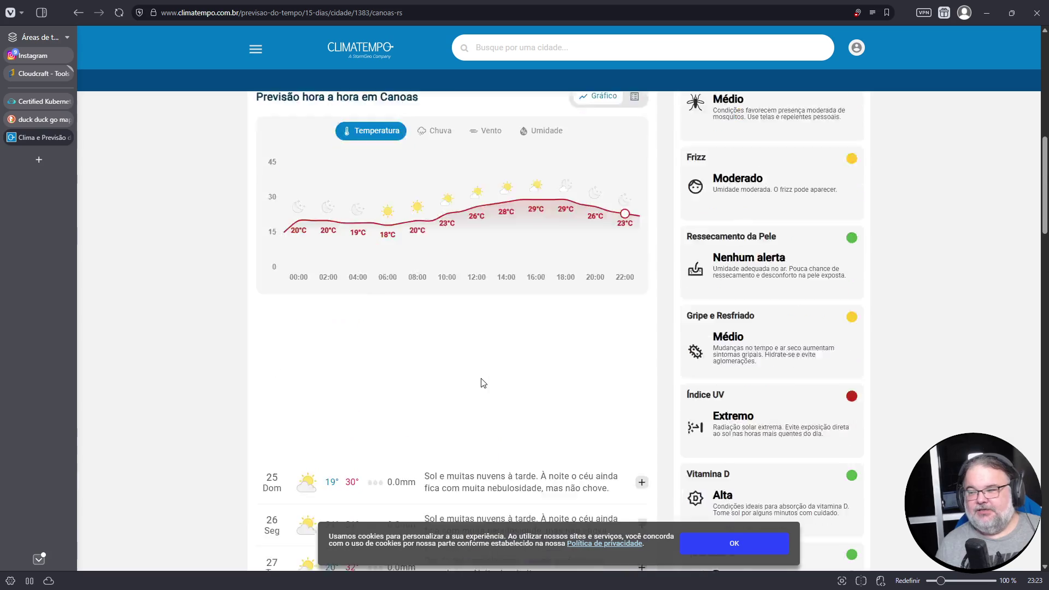
click(424, 13)
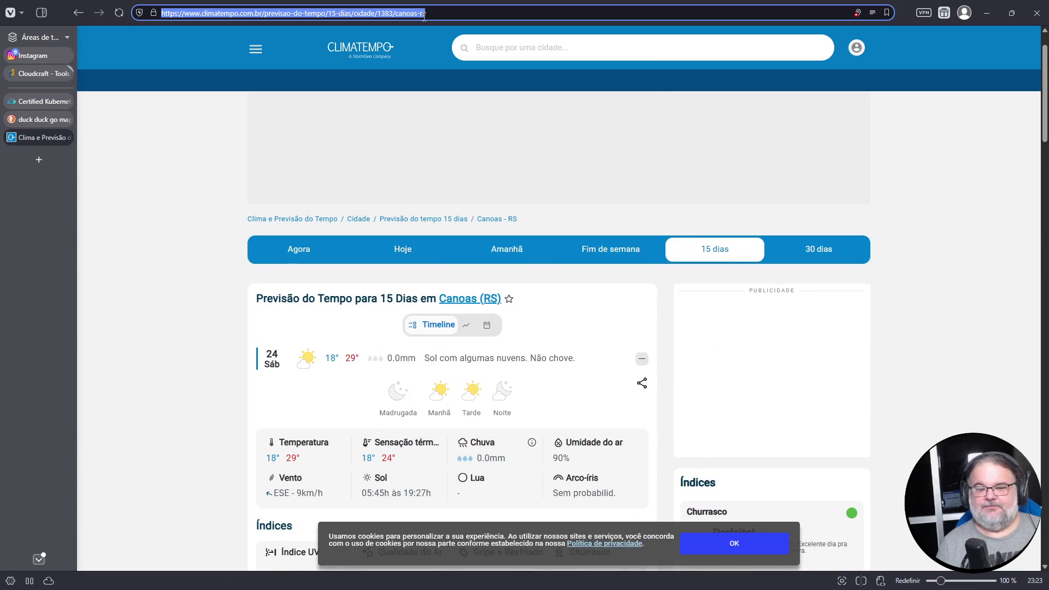
key(alt+Return)
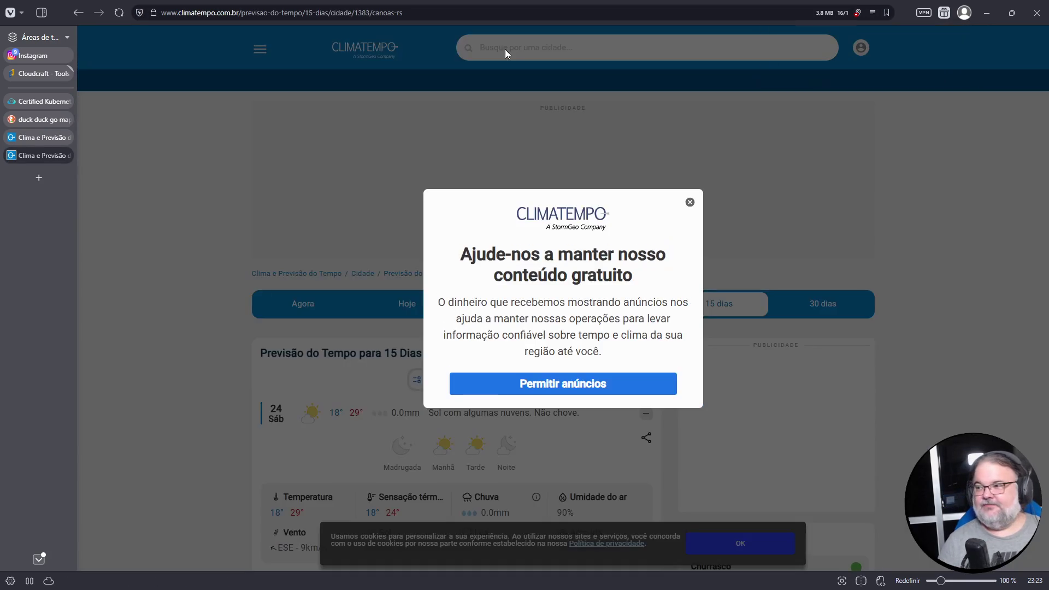
Step: Search Climatempo for 'recife' and open the Recife - PE forecast
click(690, 202)
click(518, 48)
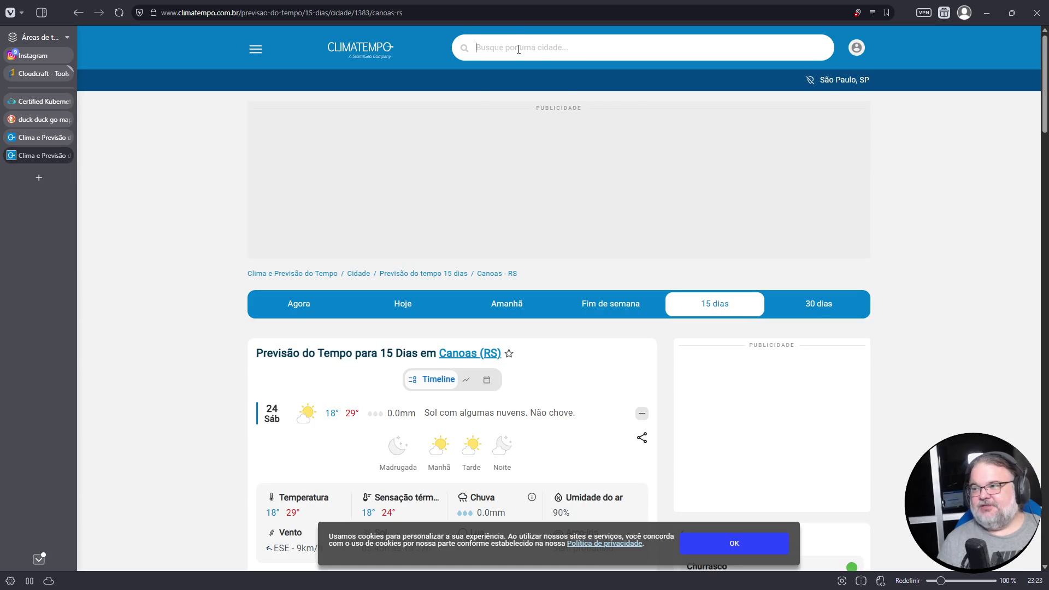
text(recif)
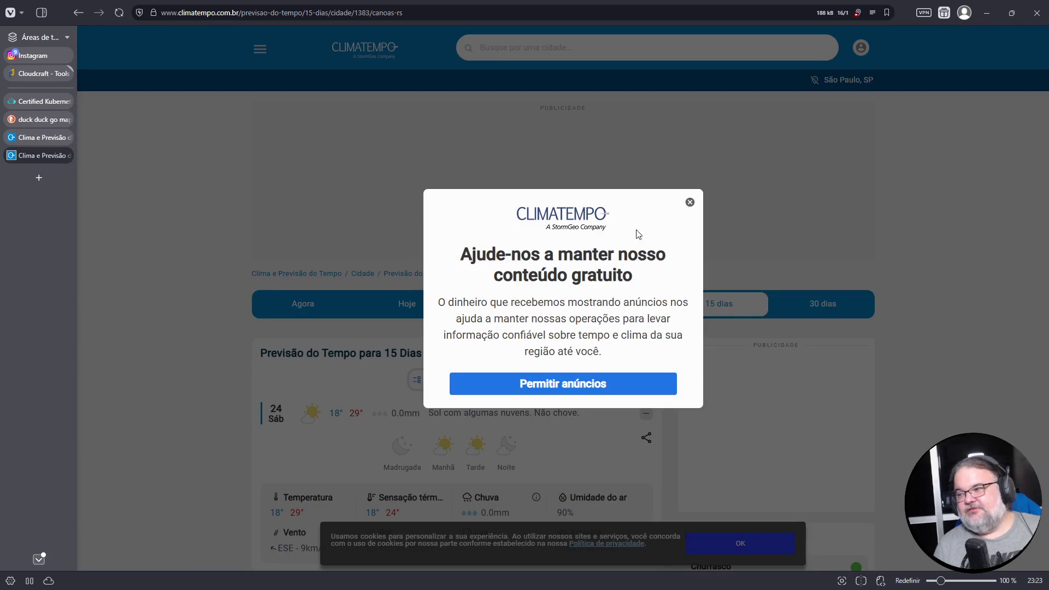
click(690, 204)
scroll(575, 239, down, 5)
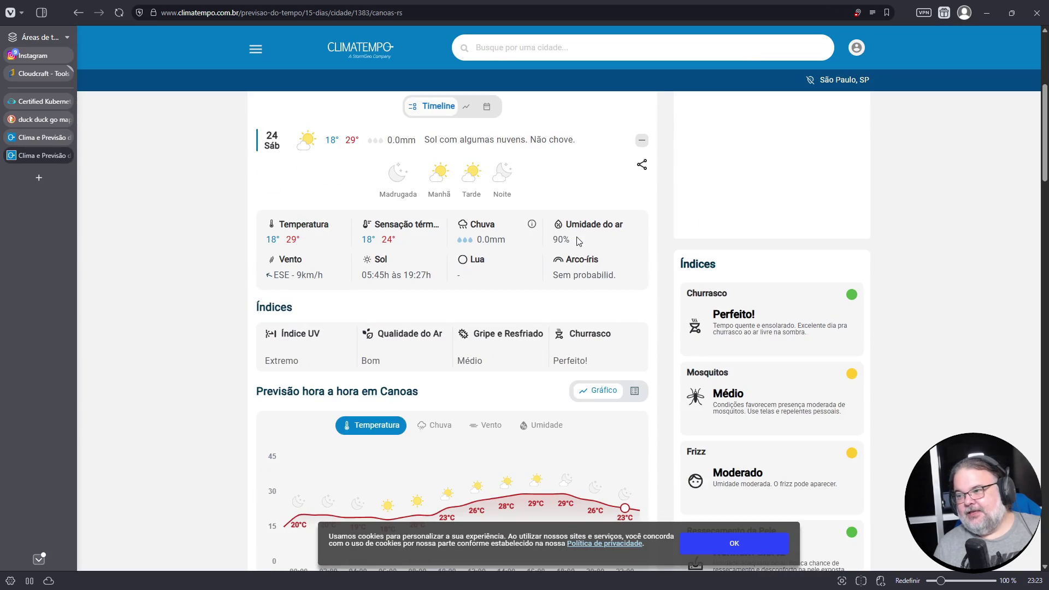
scroll(579, 241, down, 3)
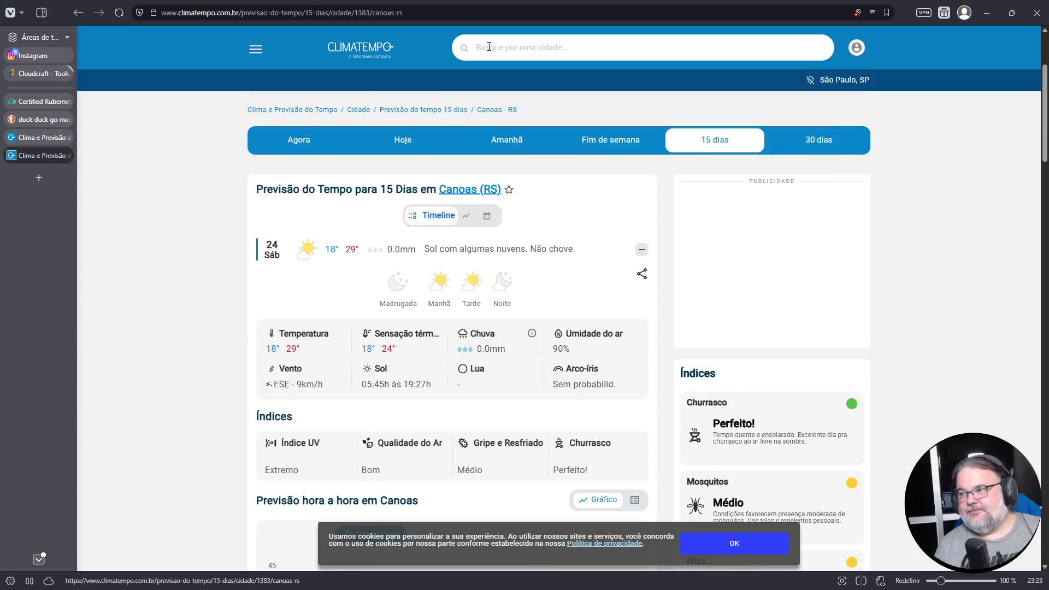
click(526, 48)
text(recife)
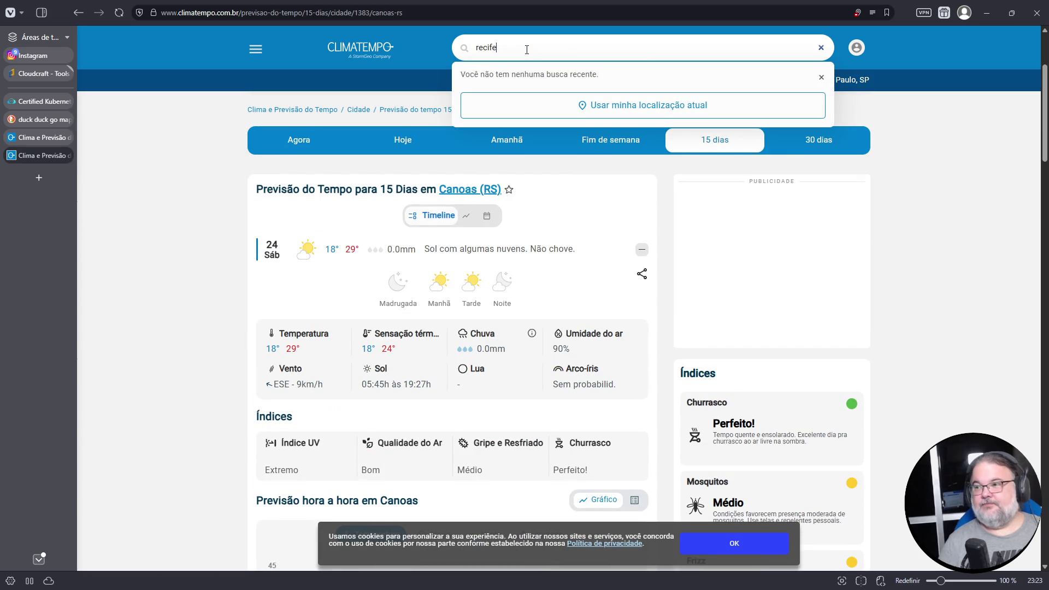
click(498, 95)
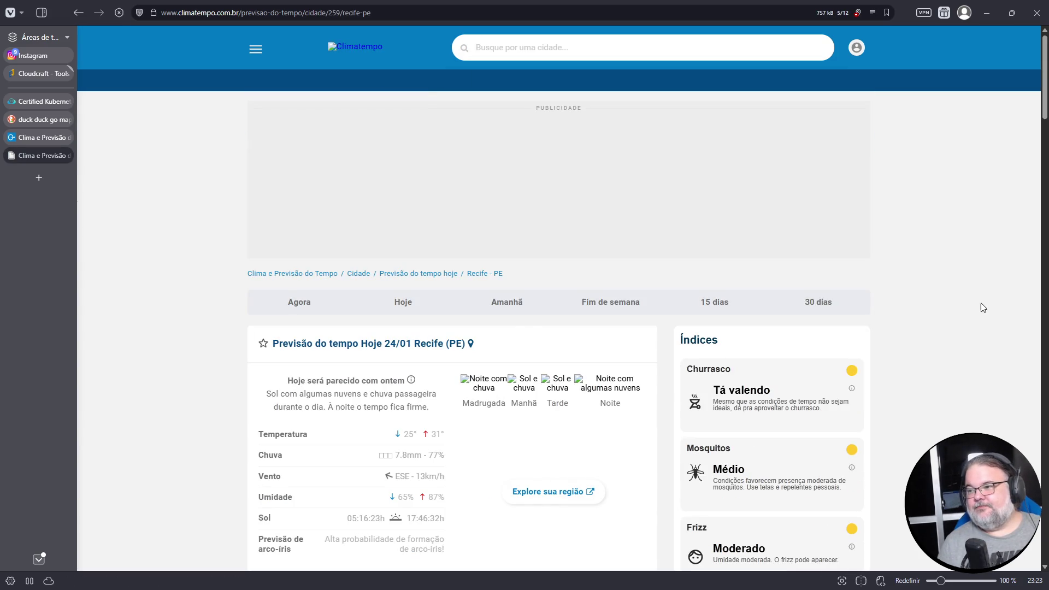
Step: Dismiss the ad prompt and browse Recife's forecast
scroll(526, 321, down, 10)
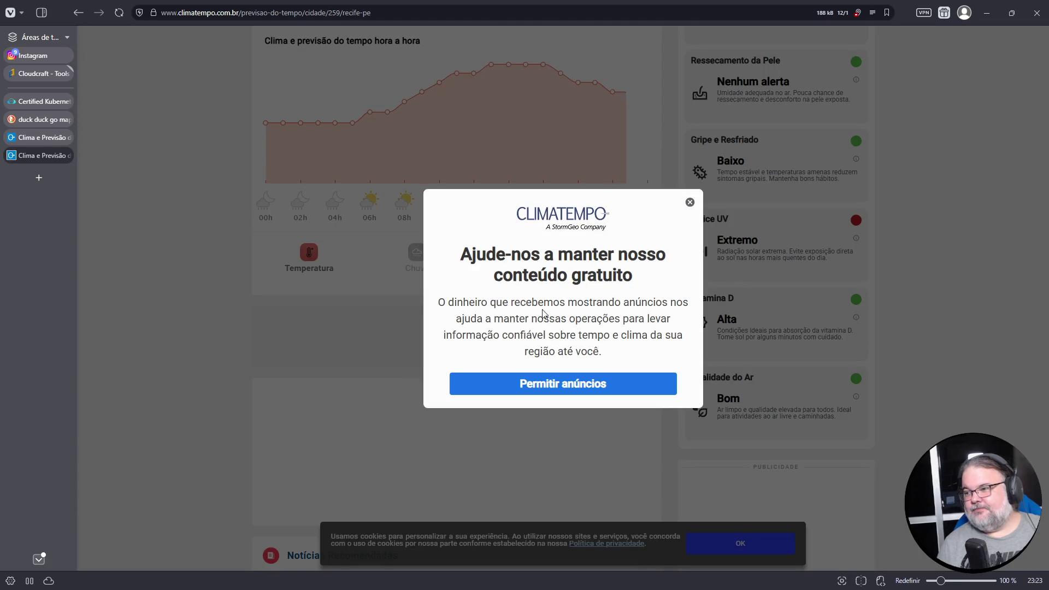
click(690, 198)
scroll(435, 339, up, 5)
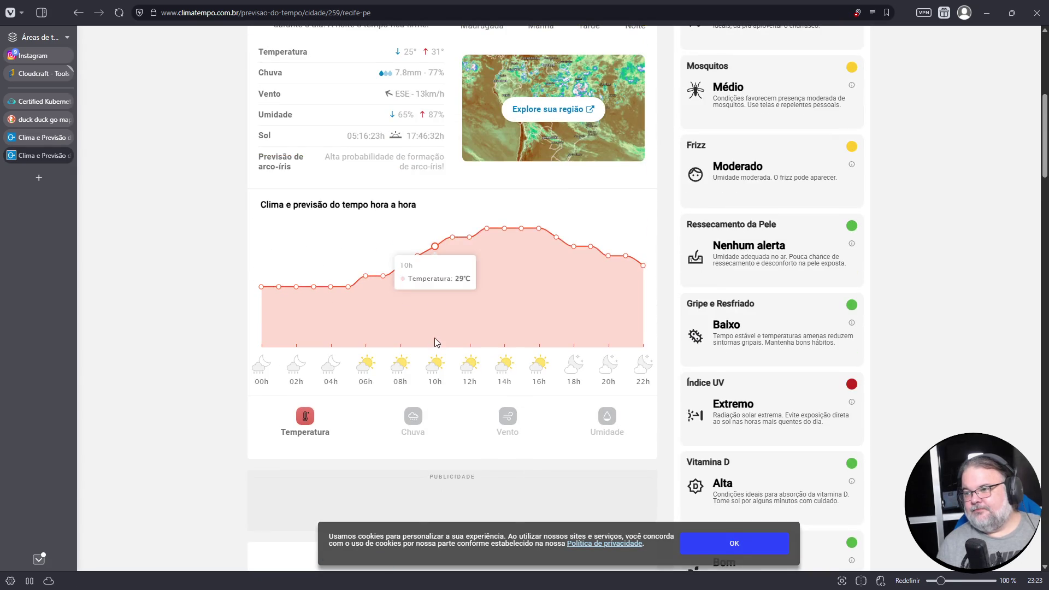
scroll(435, 343, up, 2)
scroll(500, 171, down, 6)
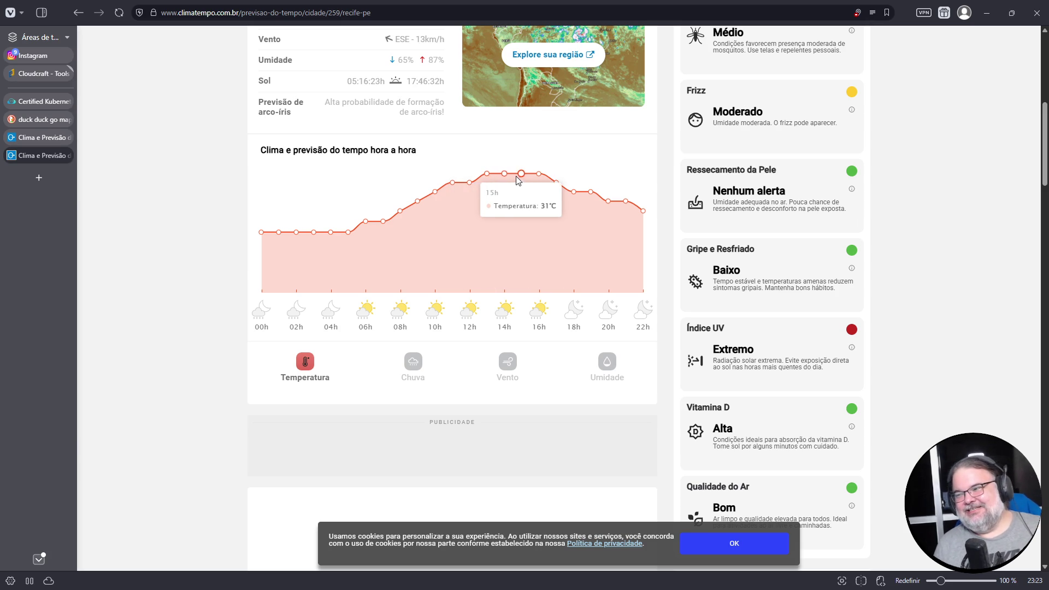
Step: Review the Canoas 15-day forecast, then return to the Recife tab
click(34, 137)
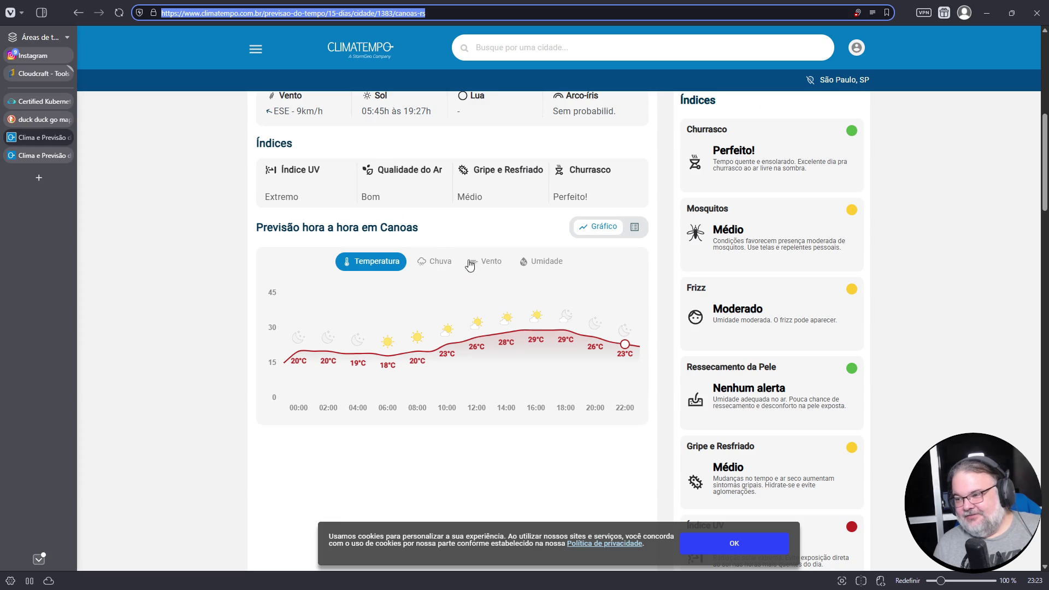
scroll(470, 265, up, 5)
scroll(473, 355, down, 10)
scroll(473, 354, down, 5)
scroll(474, 353, up, 12)
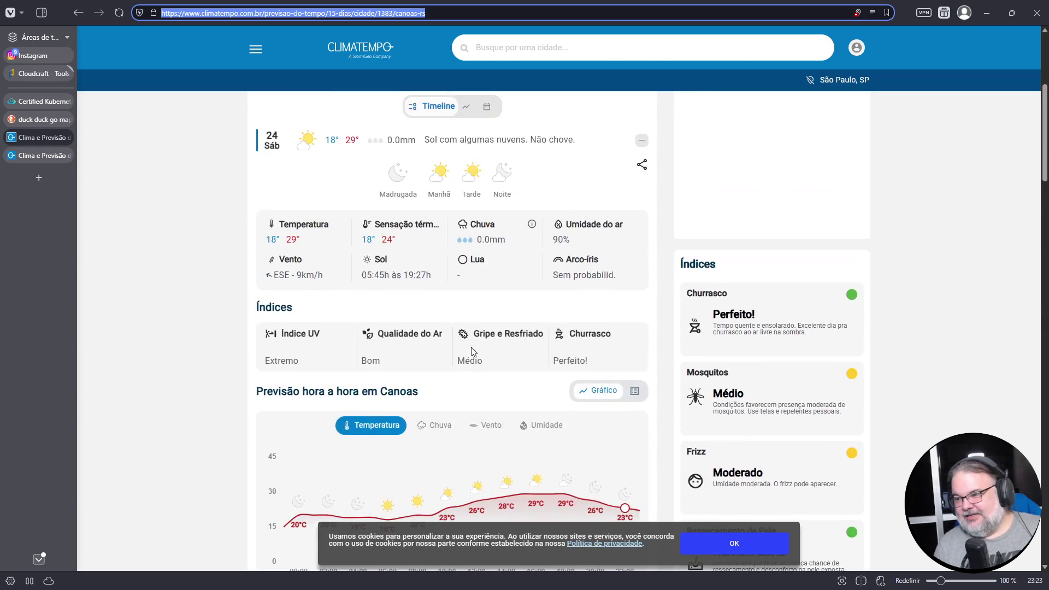
scroll(473, 352, up, 3)
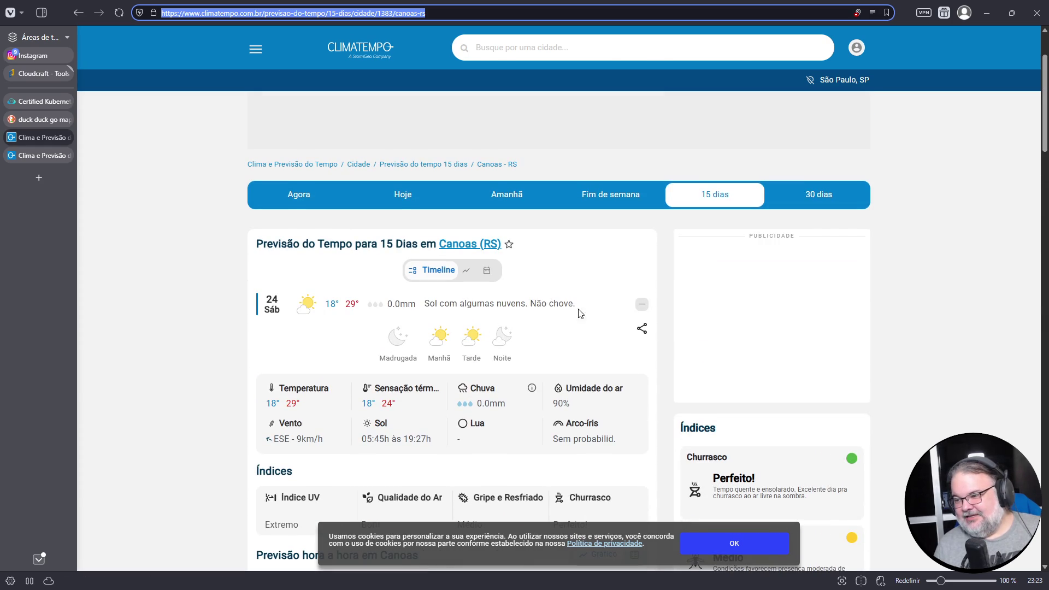
scroll(580, 313, down, 5)
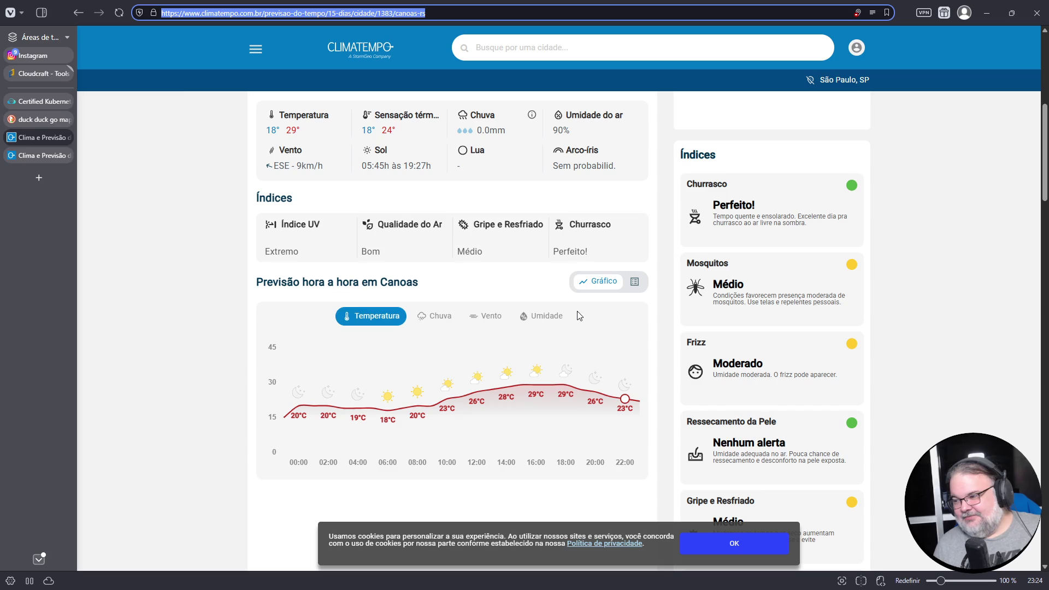
click(43, 156)
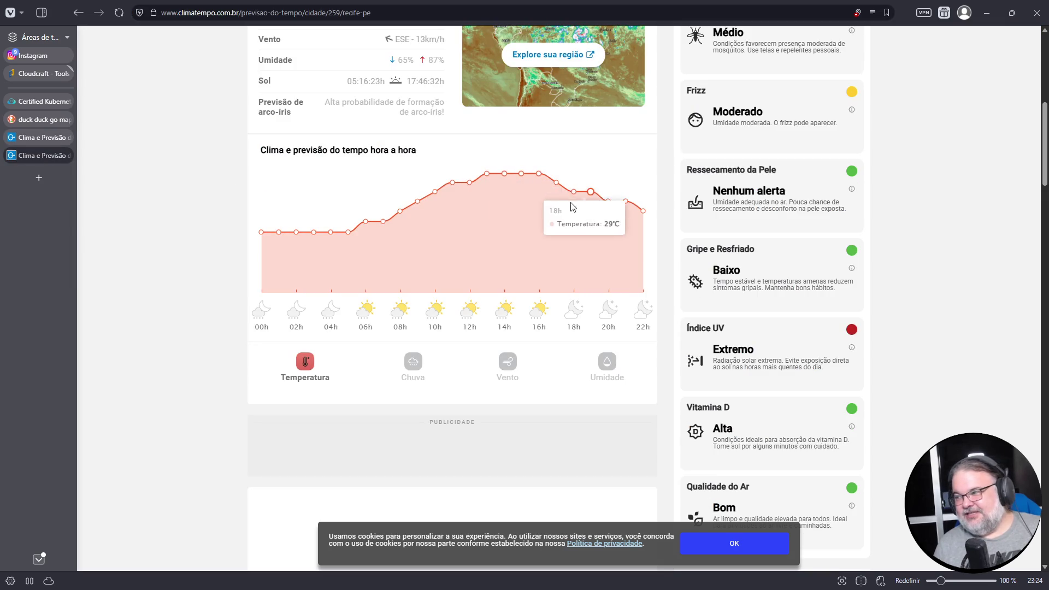
scroll(547, 235, up, 5)
Step: View Recife's weekend and 15-day forecasts
click(628, 142)
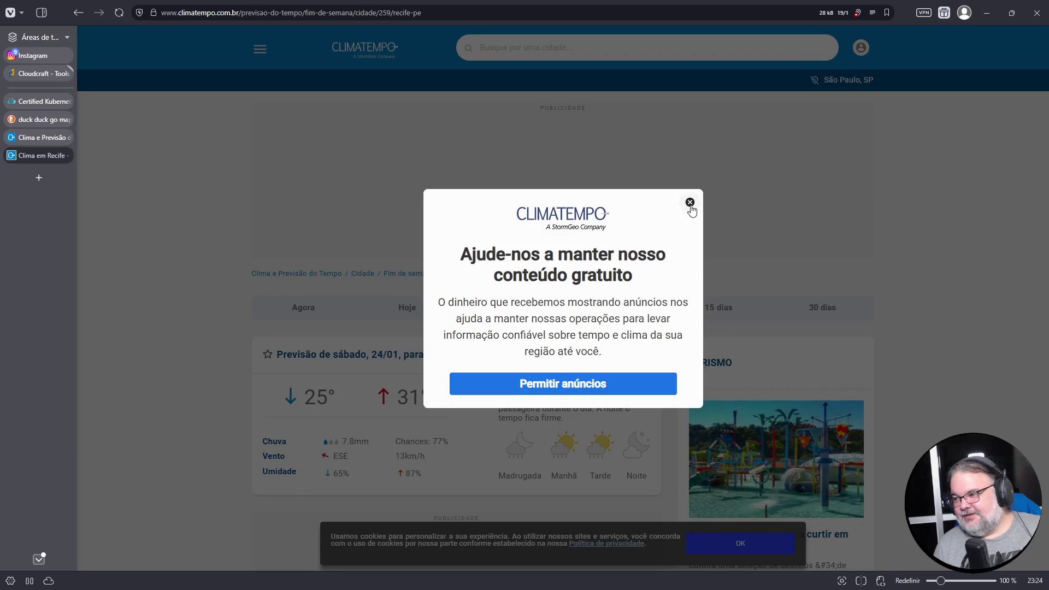
click(692, 202)
click(715, 316)
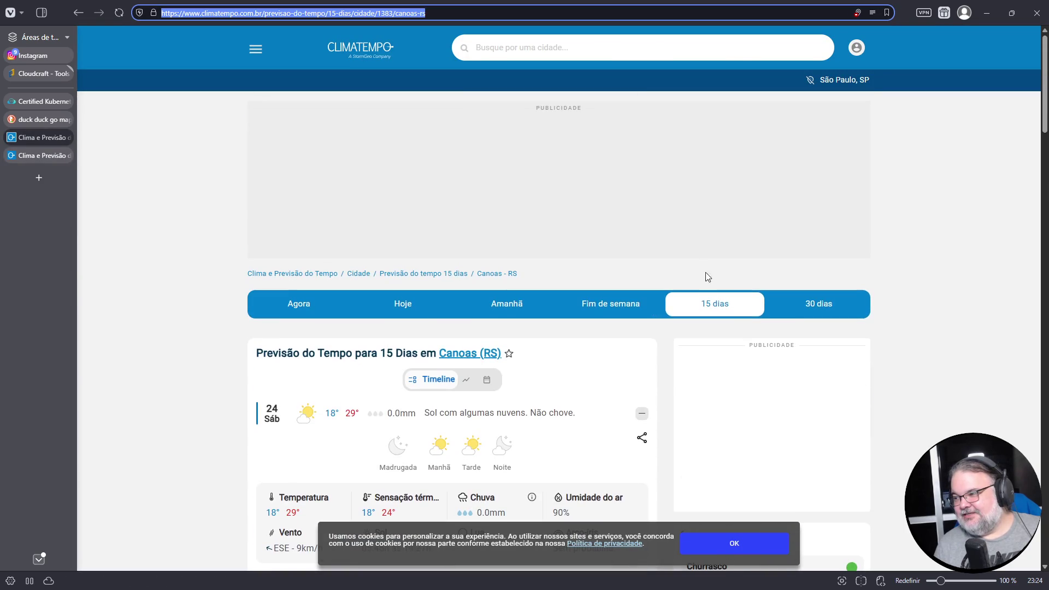
scroll(557, 286, down, 5)
click(38, 155)
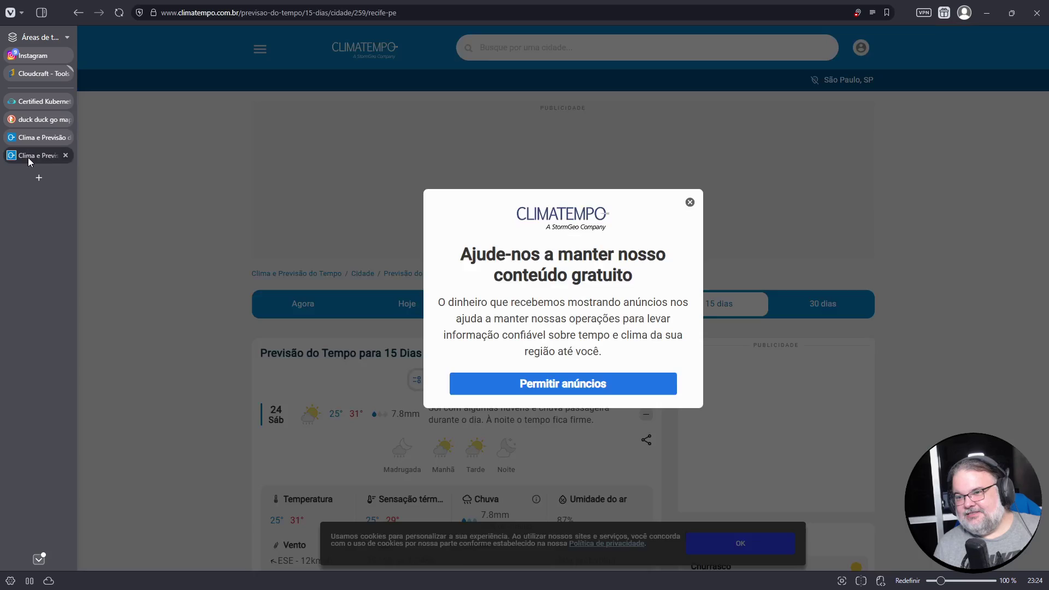
click(689, 202)
scroll(502, 314, down, 5)
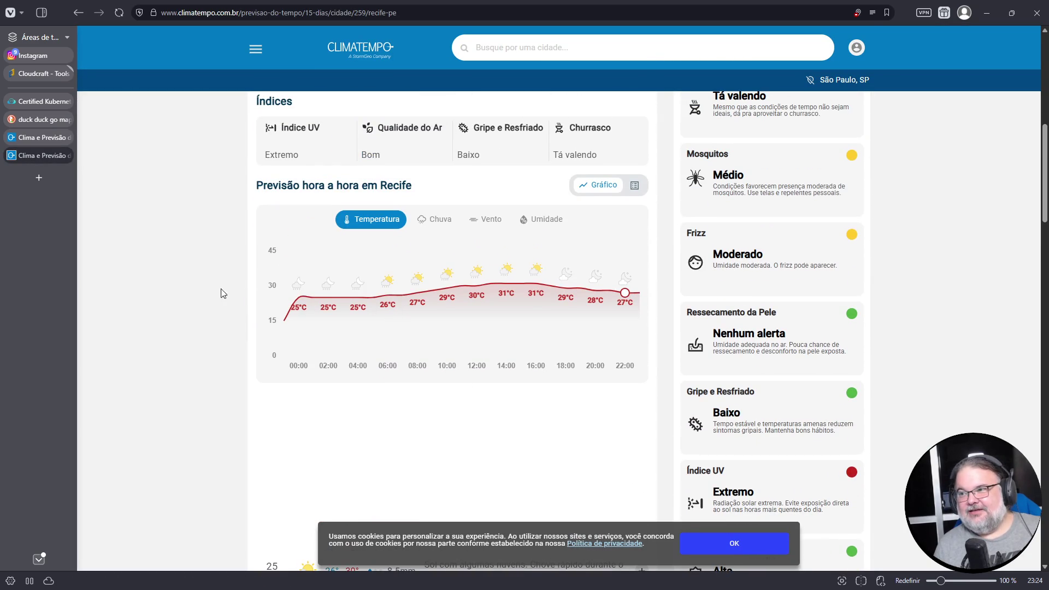
Step: Finish reviewing the forecast, then close the Recife and Canoas Climatempo tabs
mouse_move(32, 138)
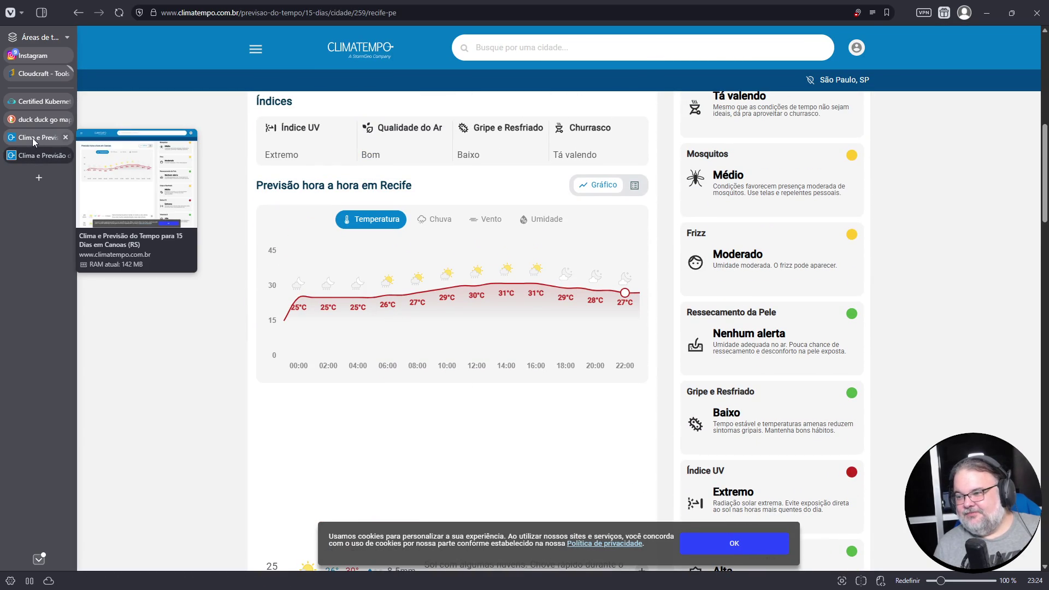
scroll(527, 348, down, 5)
scroll(528, 348, up, 11)
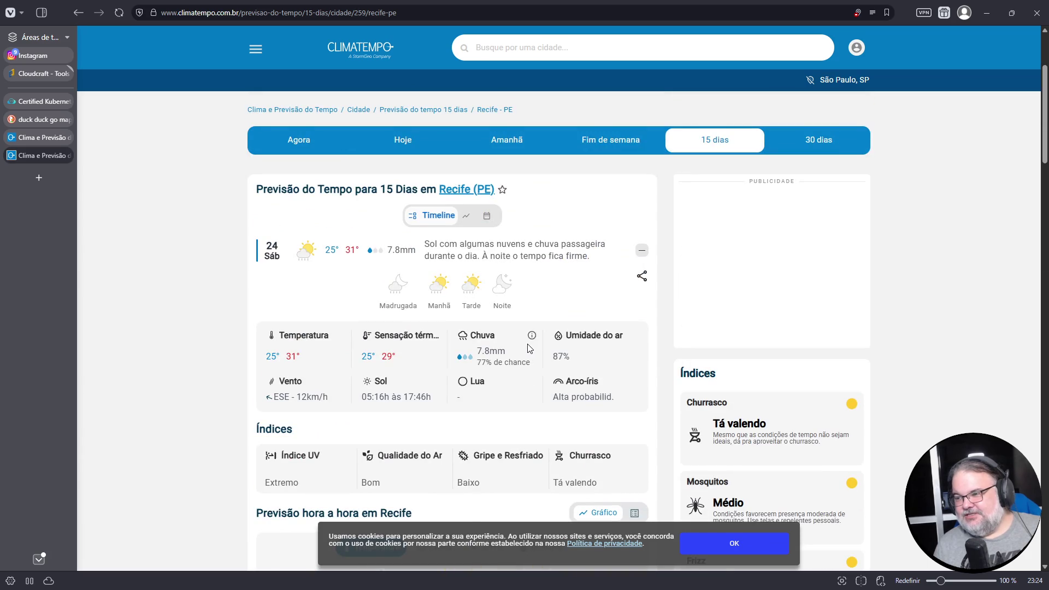
scroll(528, 348, down, 12)
scroll(520, 341, down, 20)
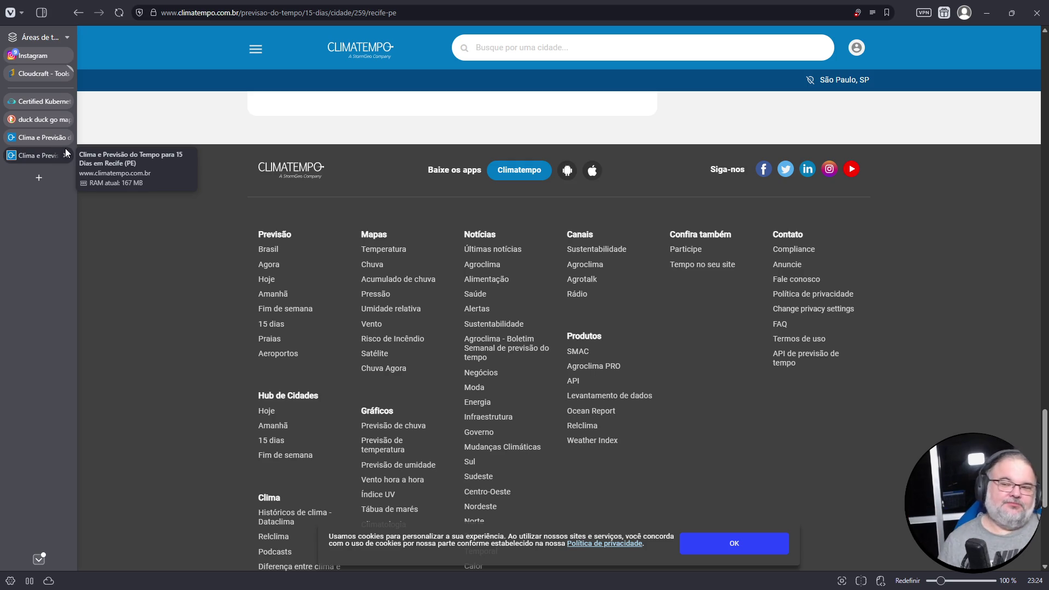
click(65, 156)
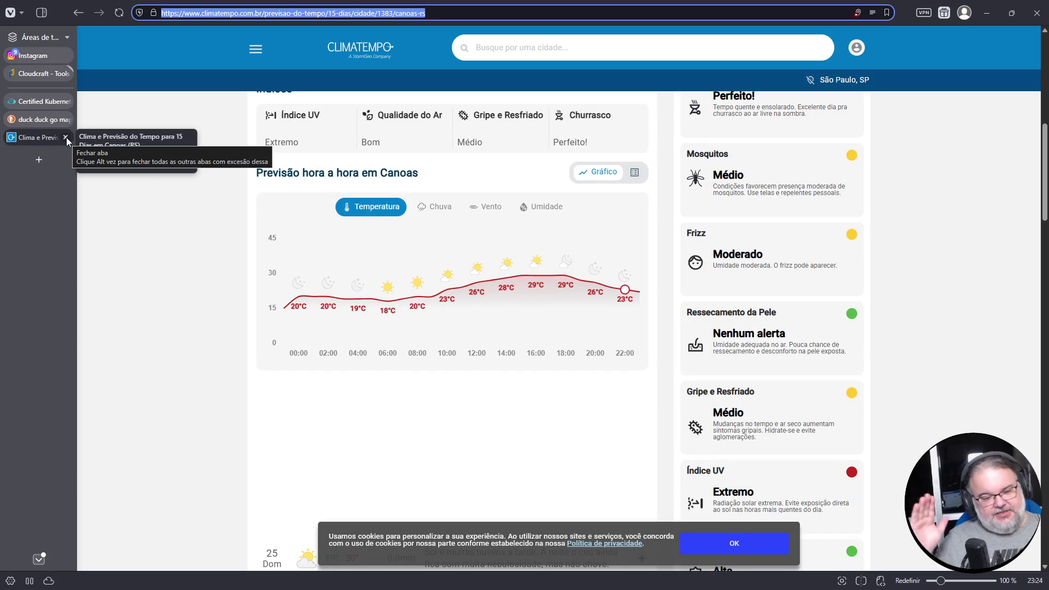
click(66, 137)
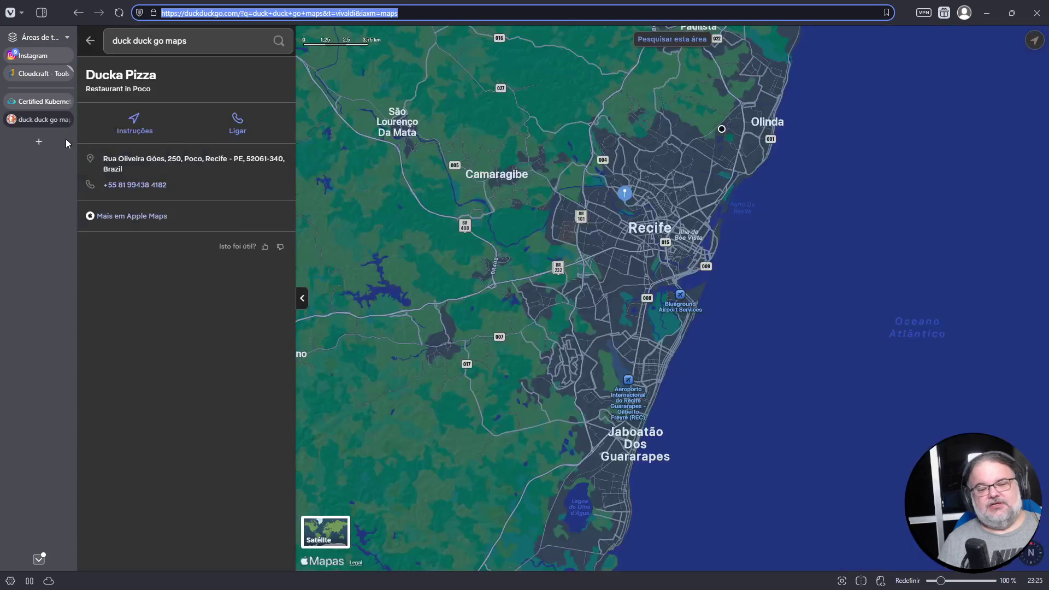
Step: Pan south from Jaboatão dos Guararapes and zoom in on Reserva do Paiva and Praia de Gaibu
scroll(680, 395, up, 3)
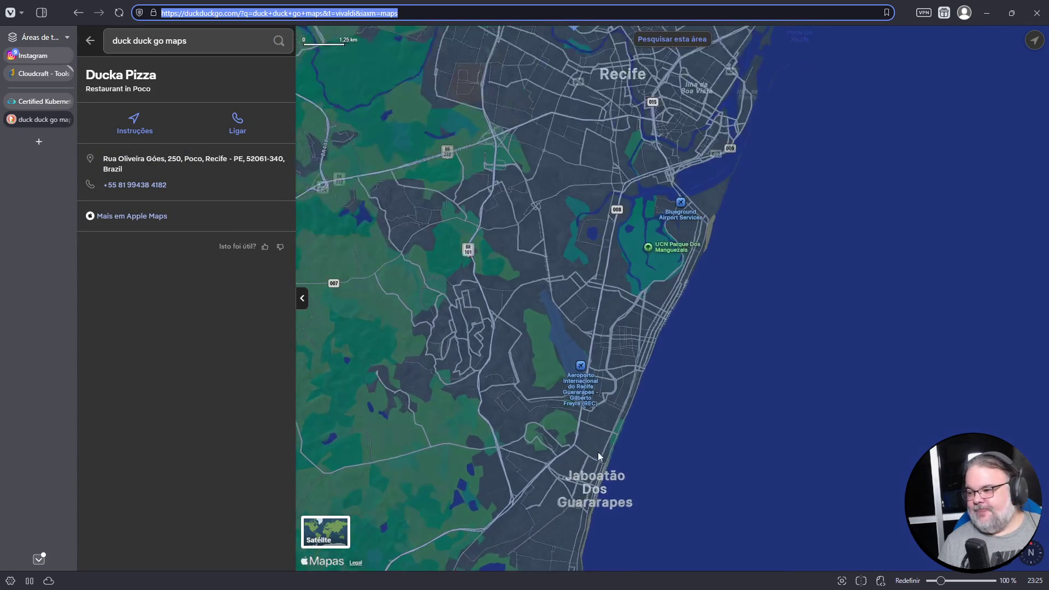
drag(597, 451, 592, 357)
scroll(555, 279, up, 5)
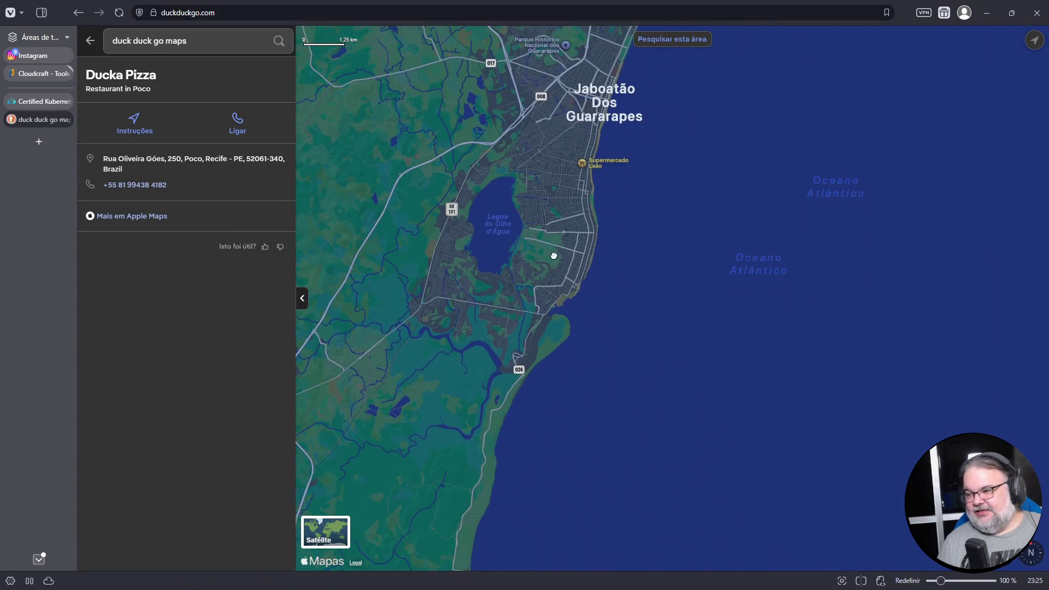
drag(599, 237, 576, 153)
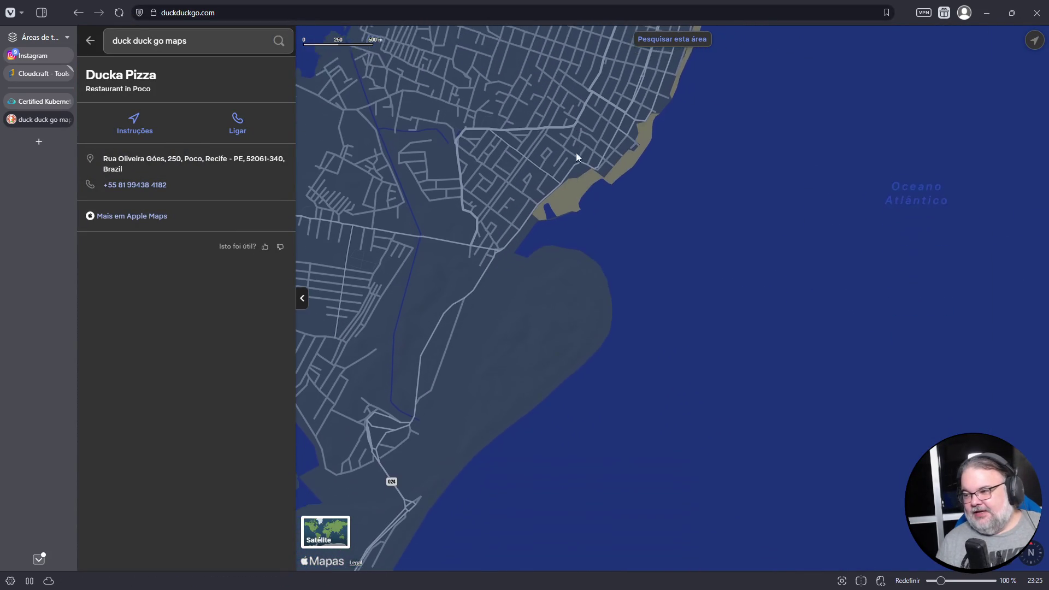
mouse_move(637, 60)
mouse_down()
mouse_move(501, 228)
mouse_move(468, 359)
mouse_move(473, 324)
mouse_up()
scroll(501, 229, down, 2)
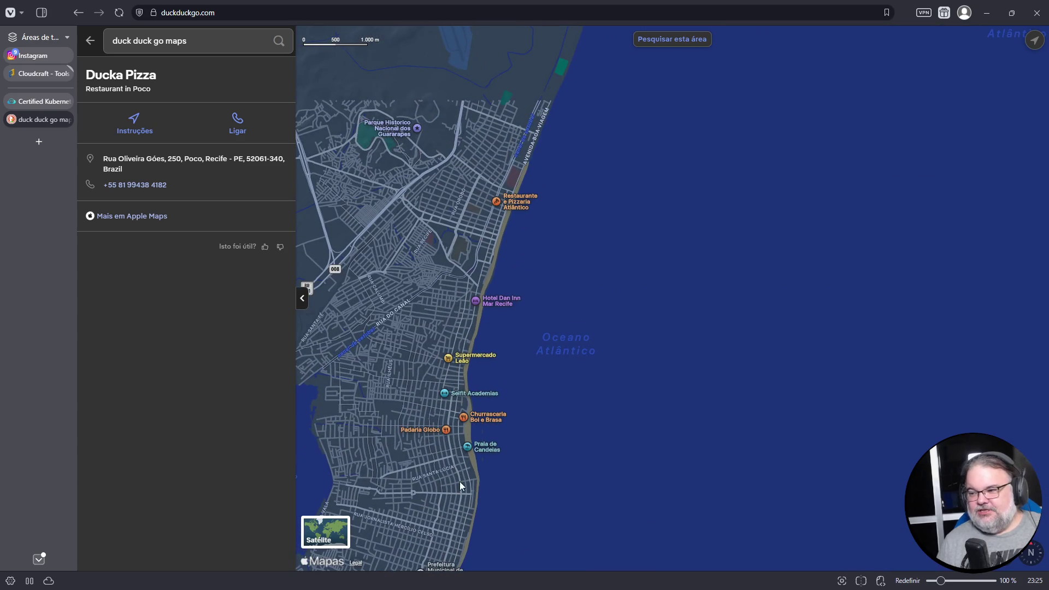
drag(460, 482, 469, 273)
scroll(421, 242, up, 3)
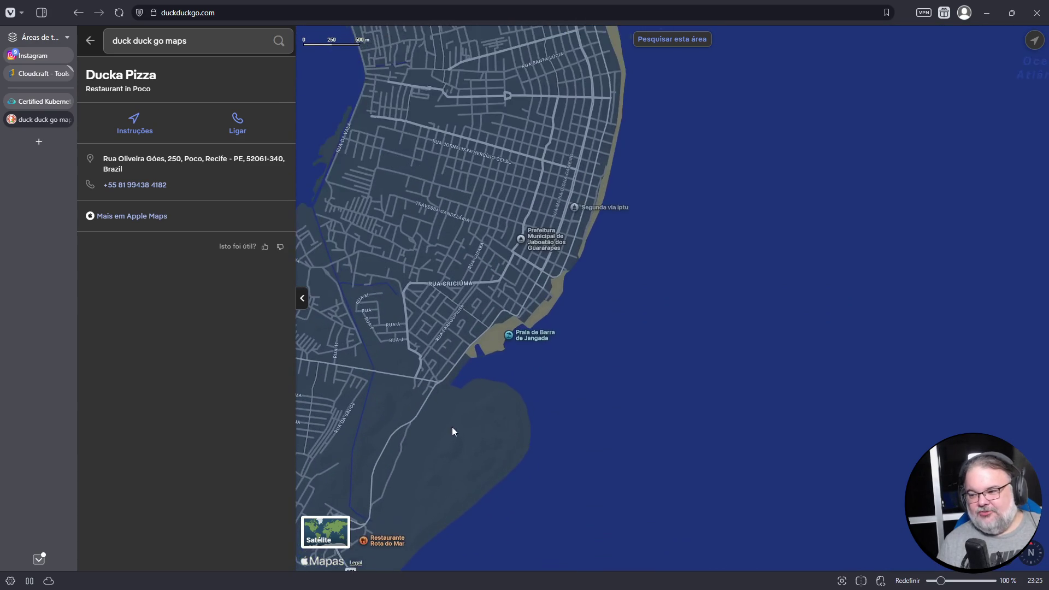
drag(451, 431, 510, 206)
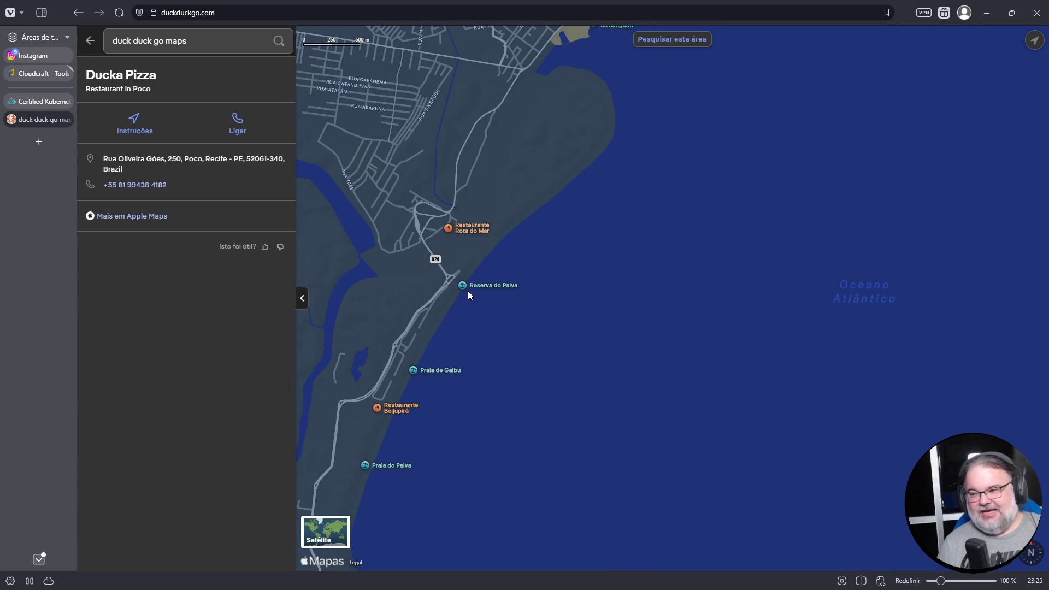
scroll(468, 218, up, 2)
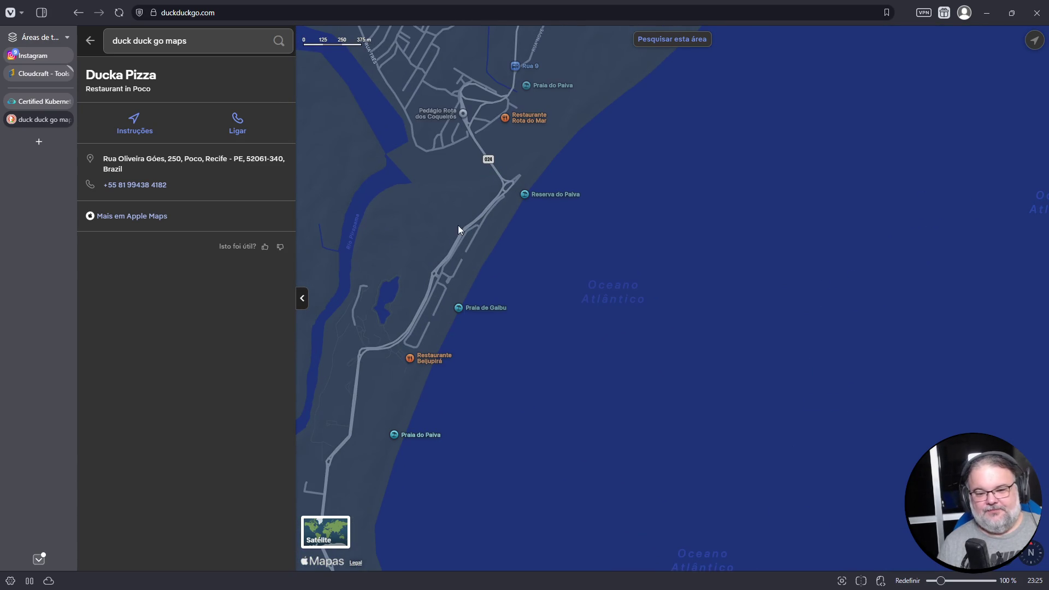